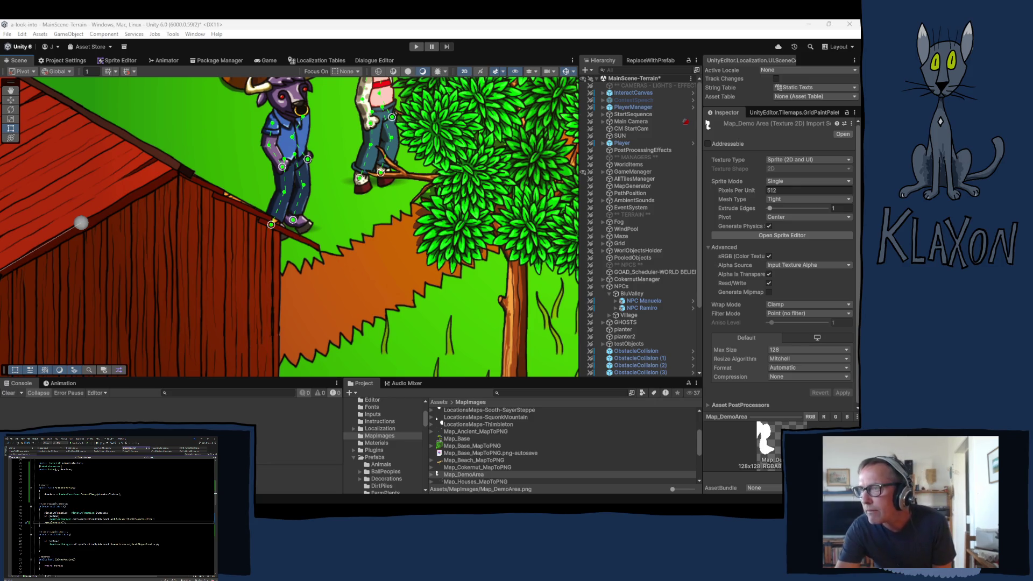
- On the GameManager's Demo Manager component, untick Is Demo and tick Is Playtest
click(360, 28)
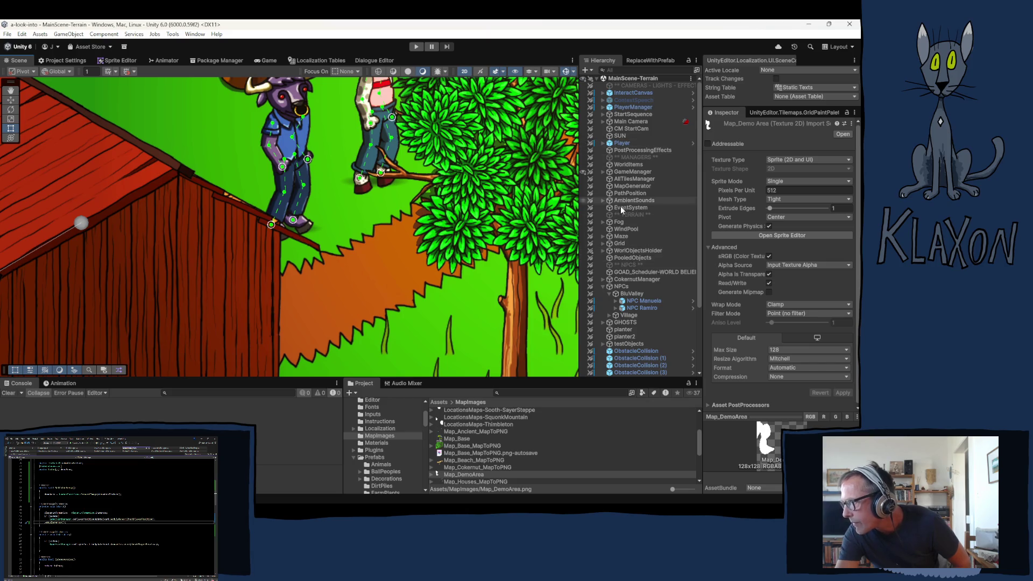
click(630, 171)
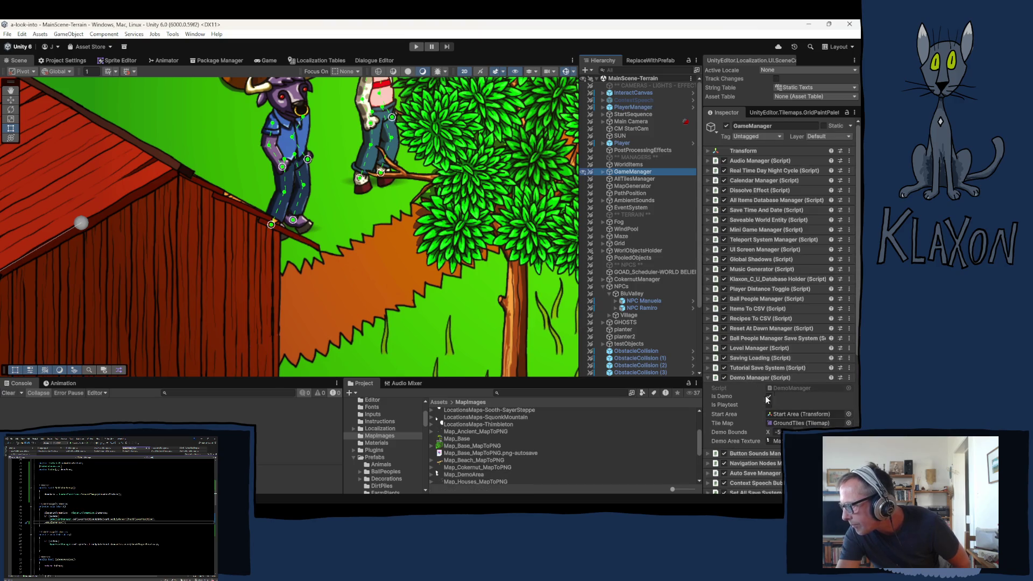
click(769, 404)
click(769, 396)
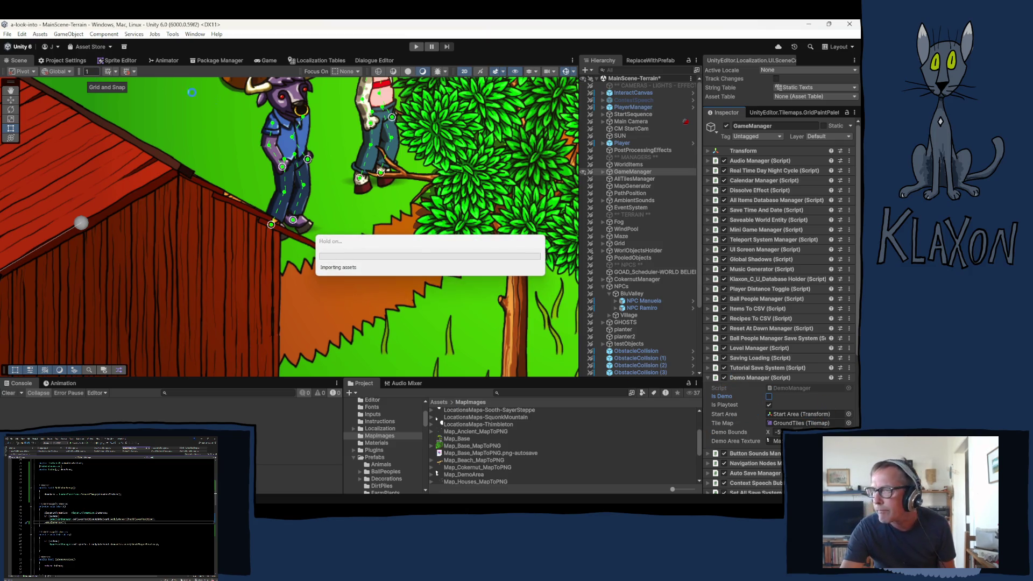
- From File > Build Profiles, build the Windows player into Builds/Playtest 0.06.13
click(7, 34)
click(49, 146)
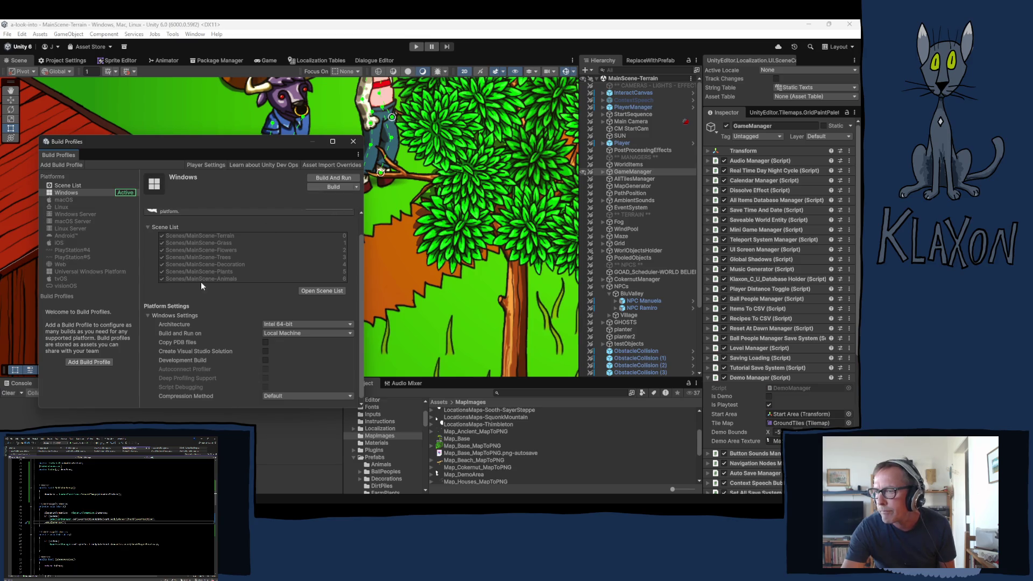
click(323, 188)
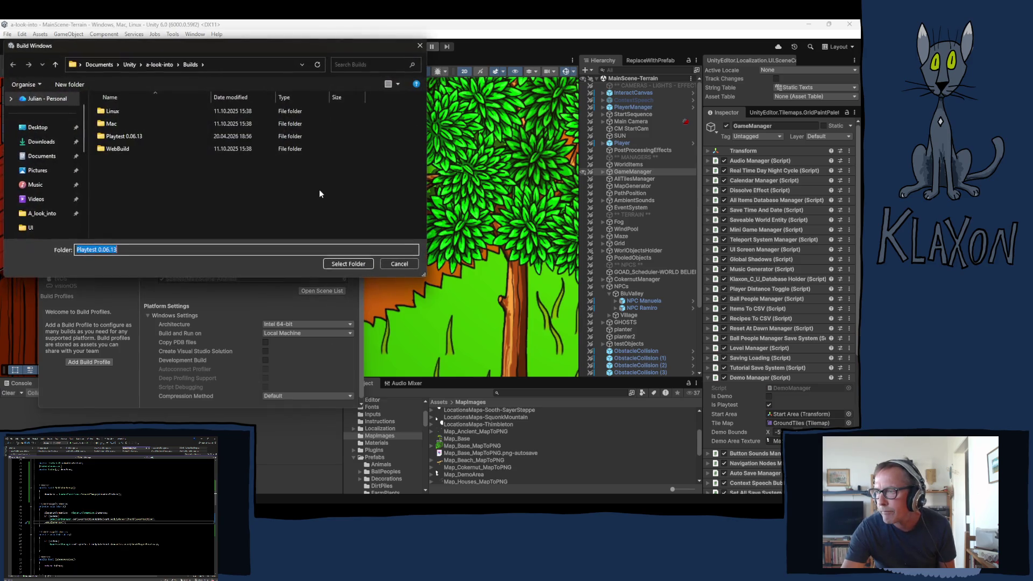
click(113, 139)
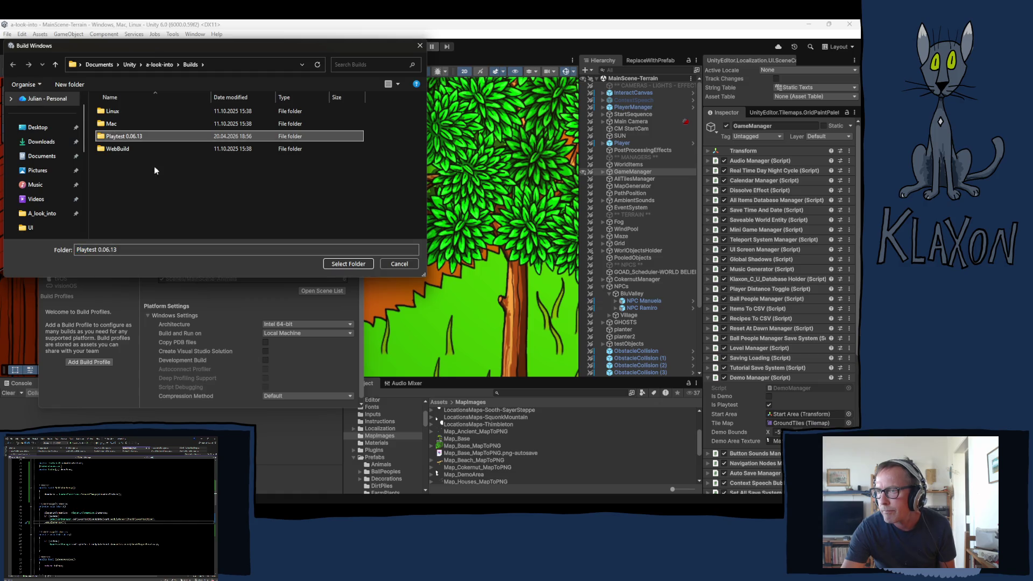
click(342, 263)
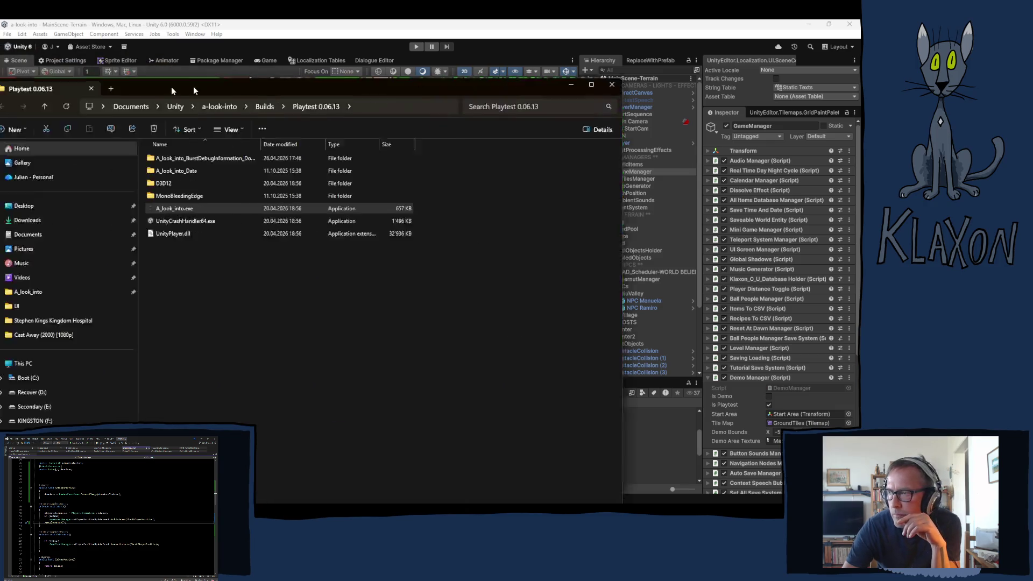
- Move the File Explorer window aside and bring Unity's build progress window forward
drag(172, 90, 330, 65)
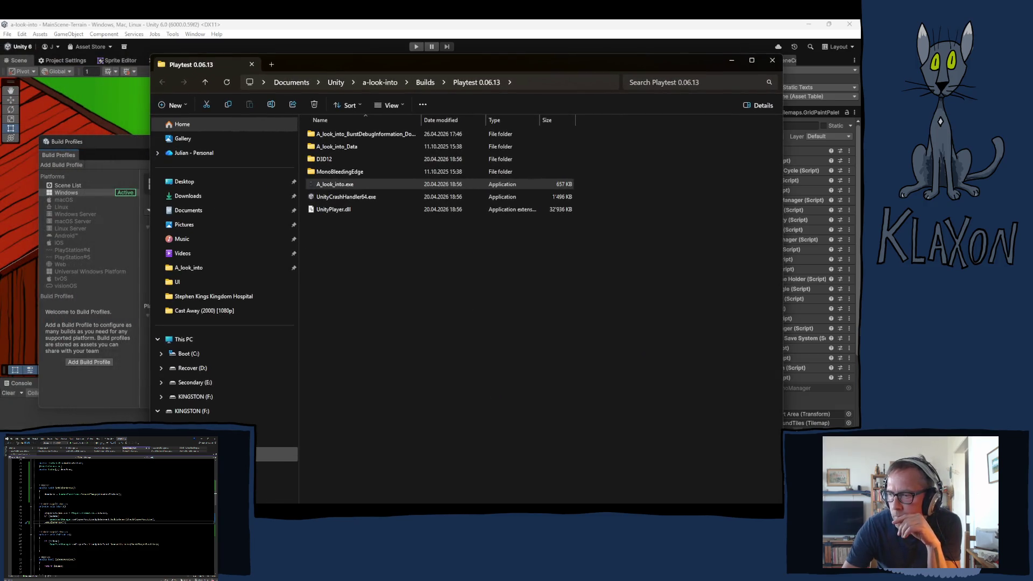
mouse_move(391, 496)
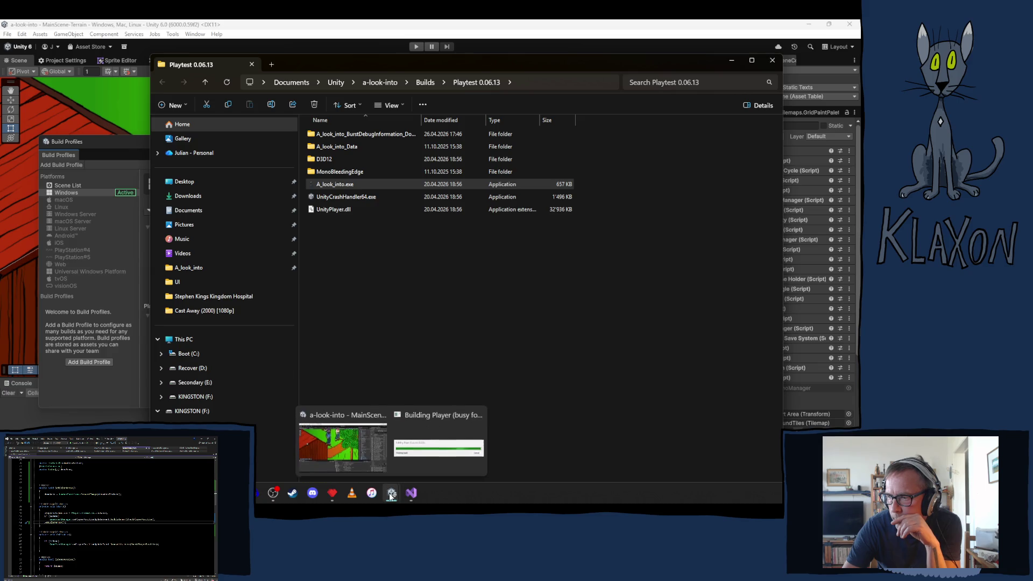
click(417, 444)
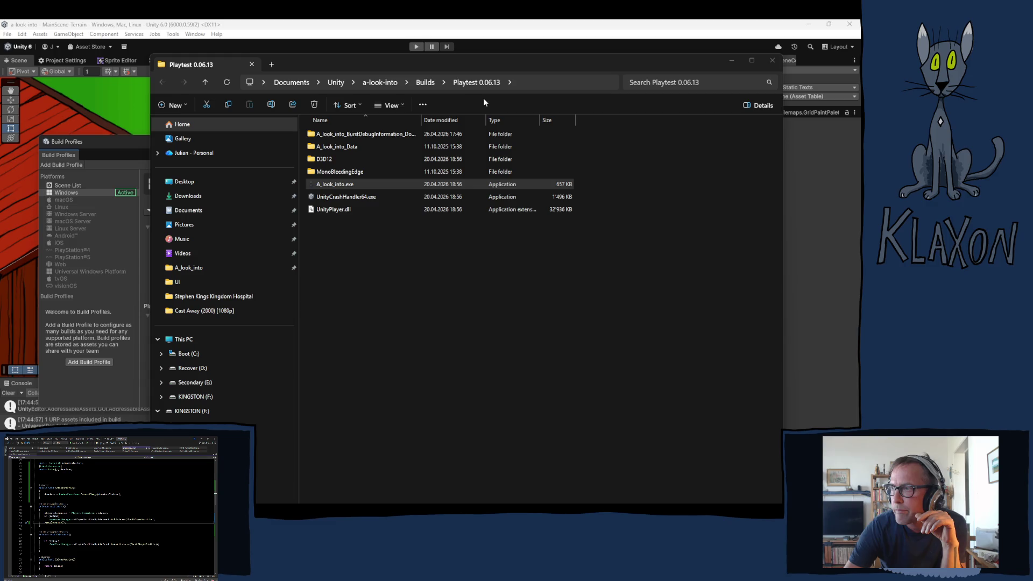
- Launch A_look_into.exe from the Playtest 0.06.13 folder
click(340, 188)
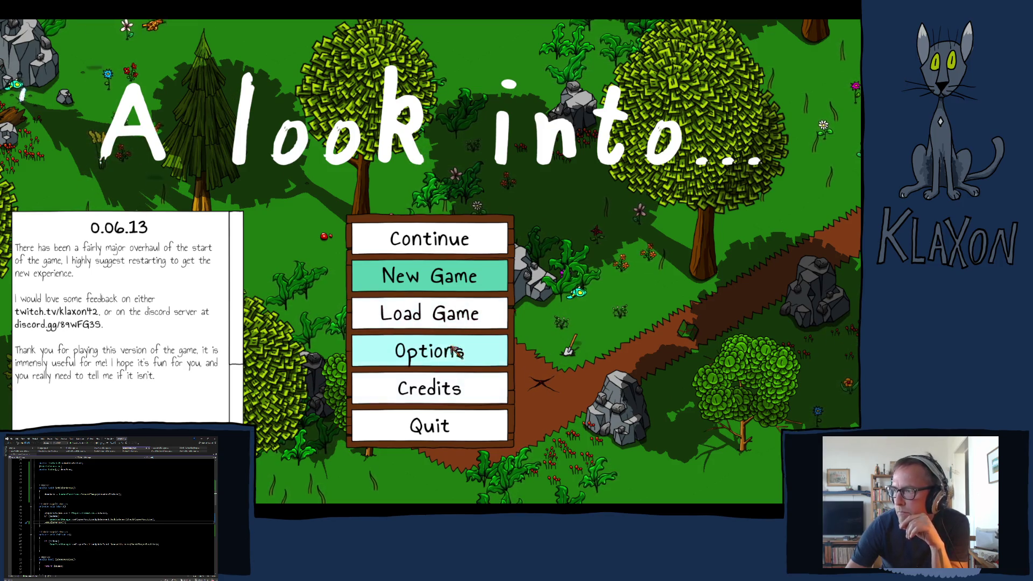
- In Options, browse the Graphics and Gameplay tabs, toggling Show Console on and back off
click(420, 354)
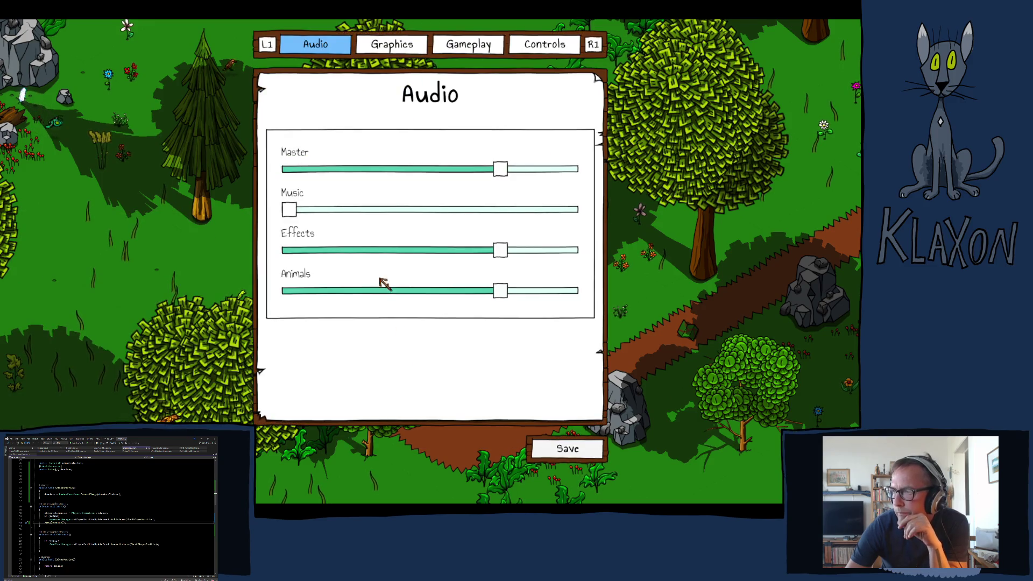
click(401, 48)
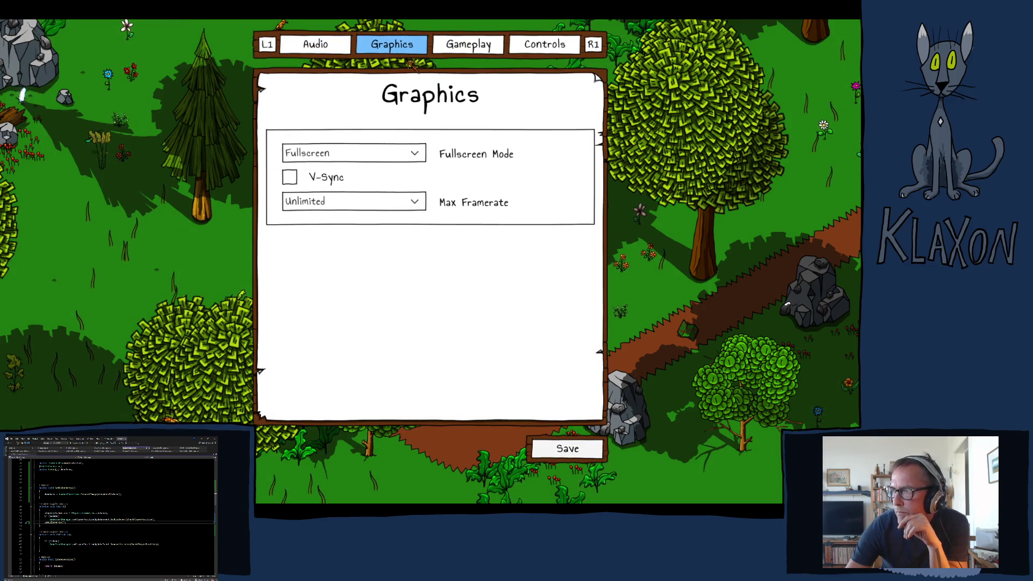
click(473, 50)
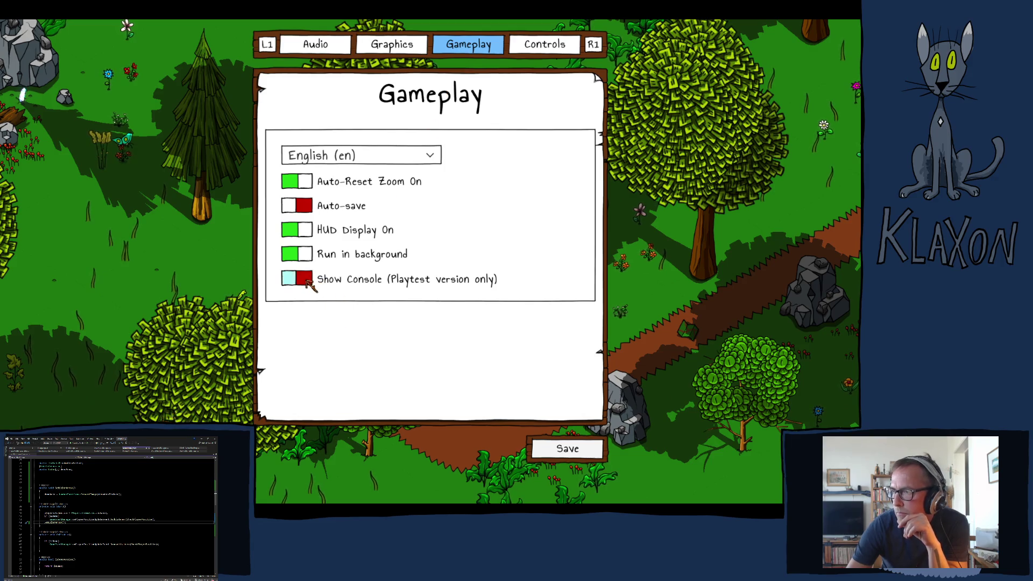
click(306, 284)
click(302, 285)
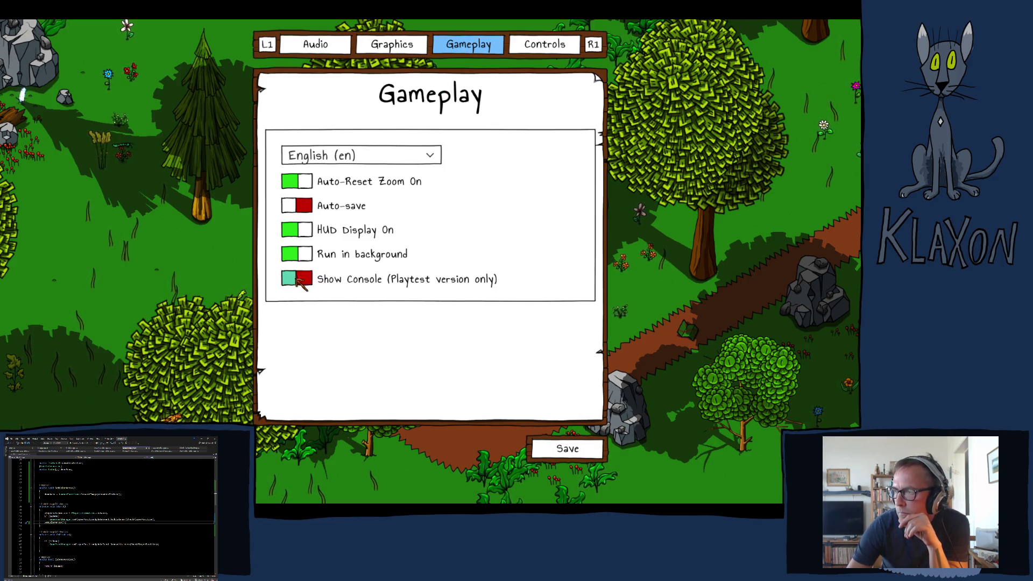
- View the Controls list, then enable Auto-save and save back to the title menu
click(550, 47)
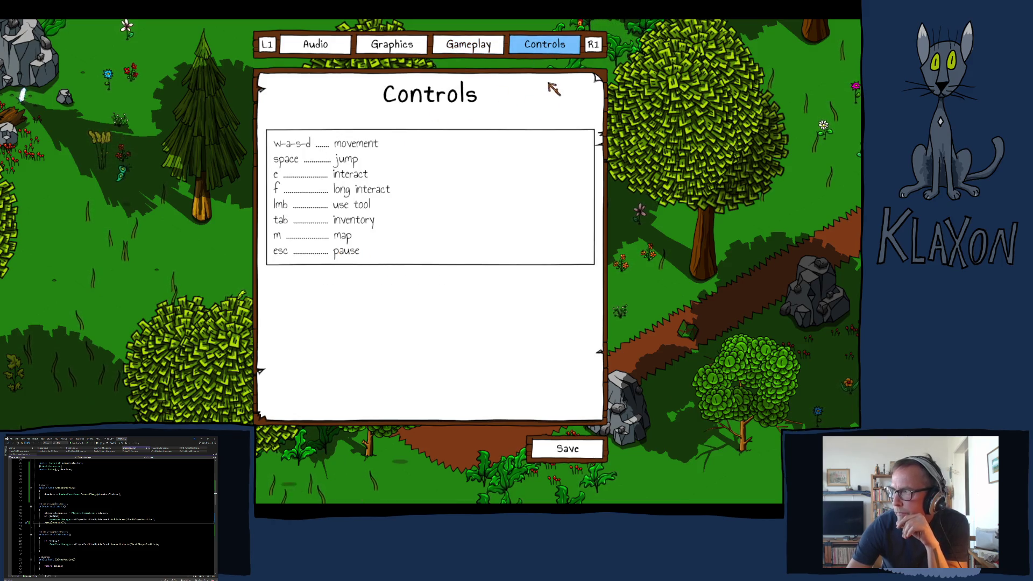
key(q)
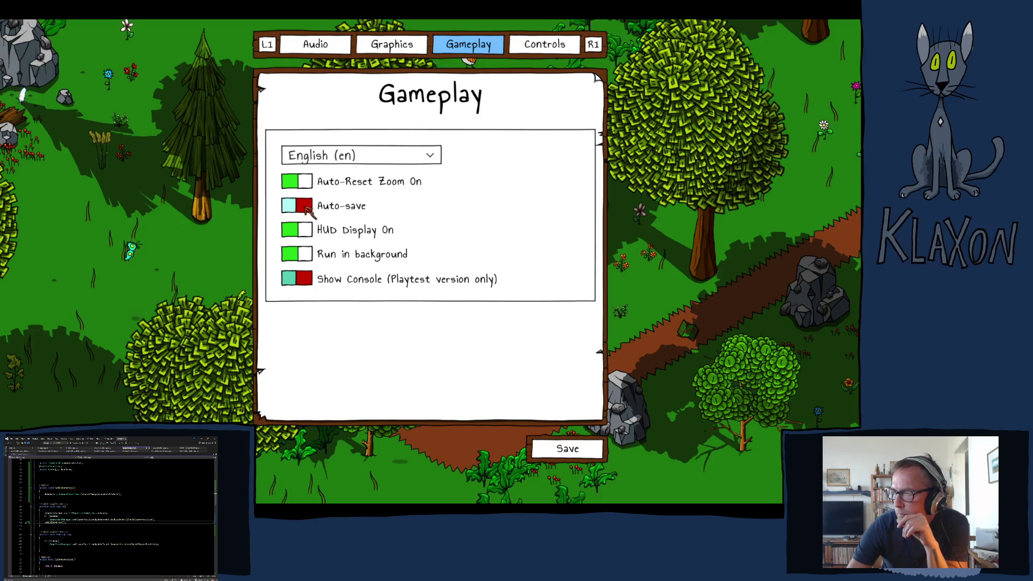
click(306, 207)
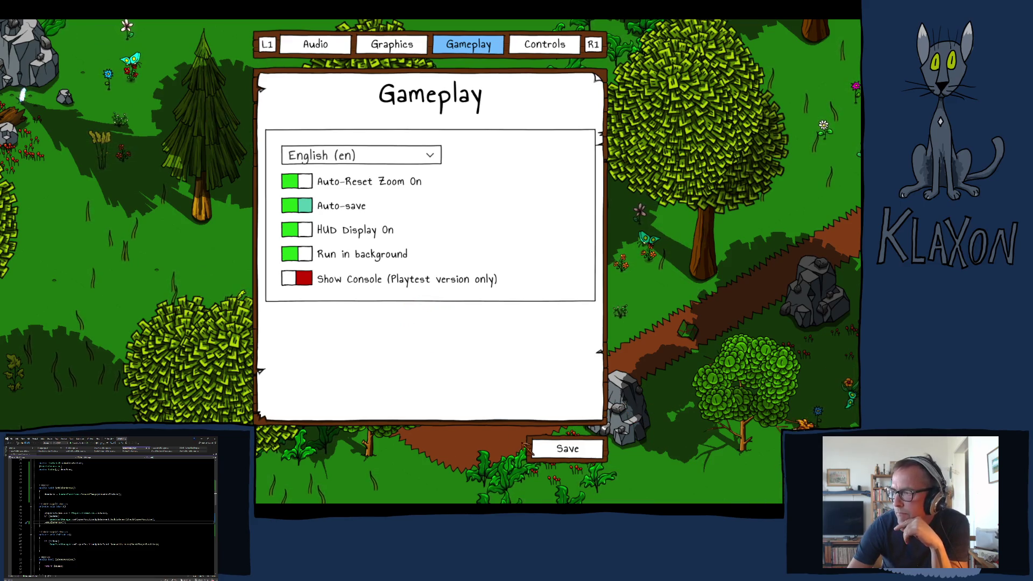
click(560, 450)
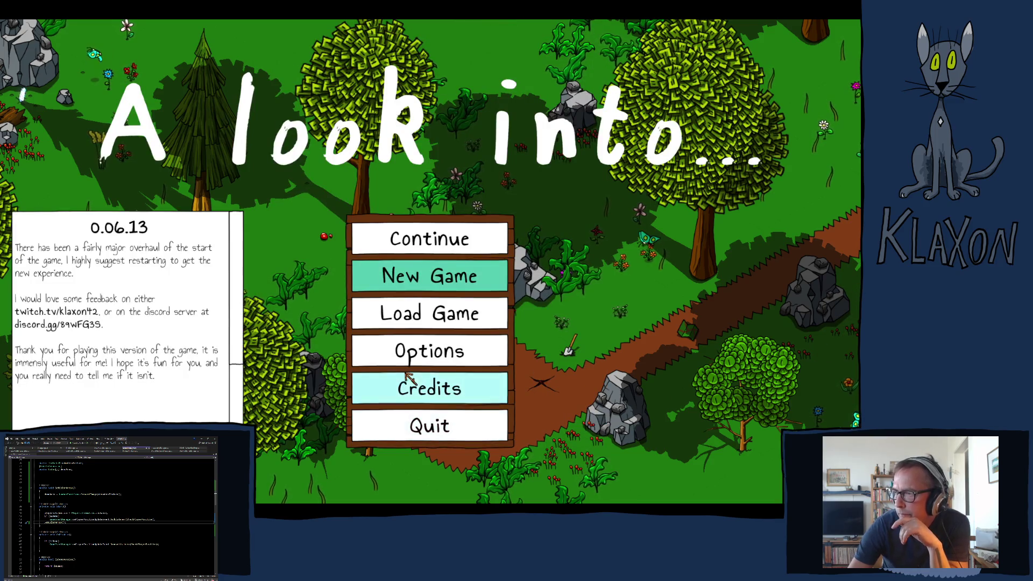
- Resume the existing save, pick up the Stone Spade, and collect and view the map
click(414, 254)
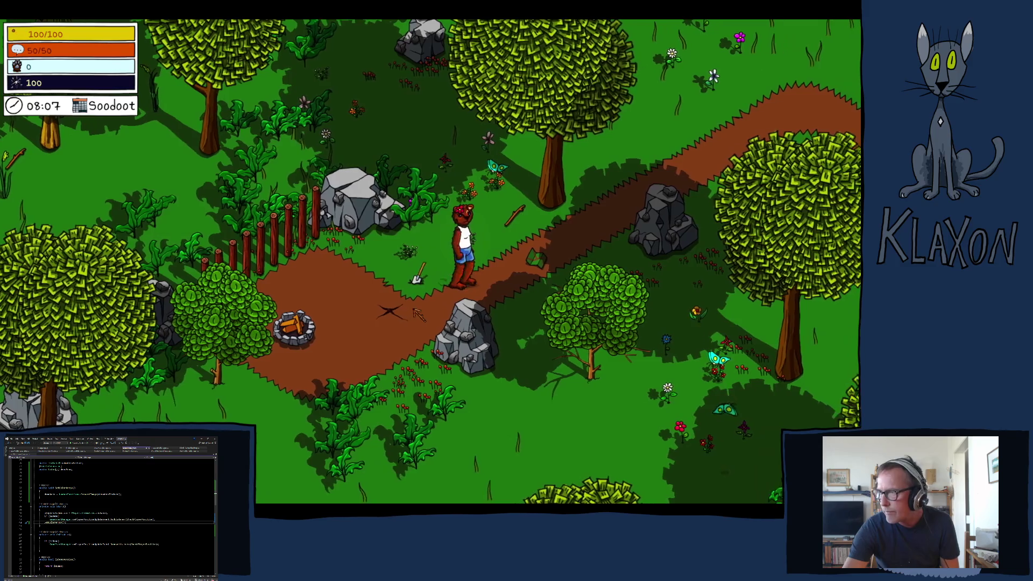
key(e)
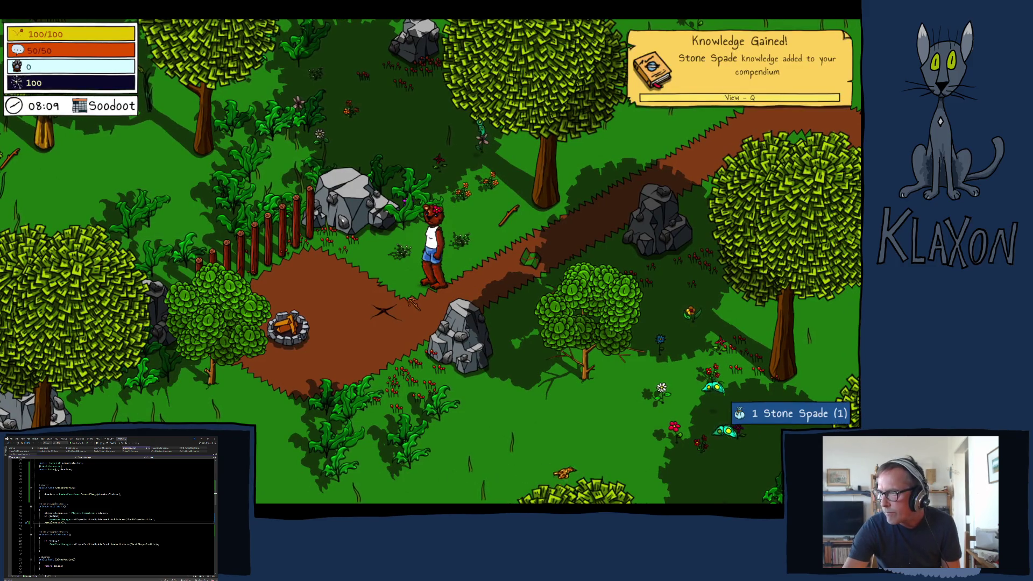
key(Tab)
key(Tab)
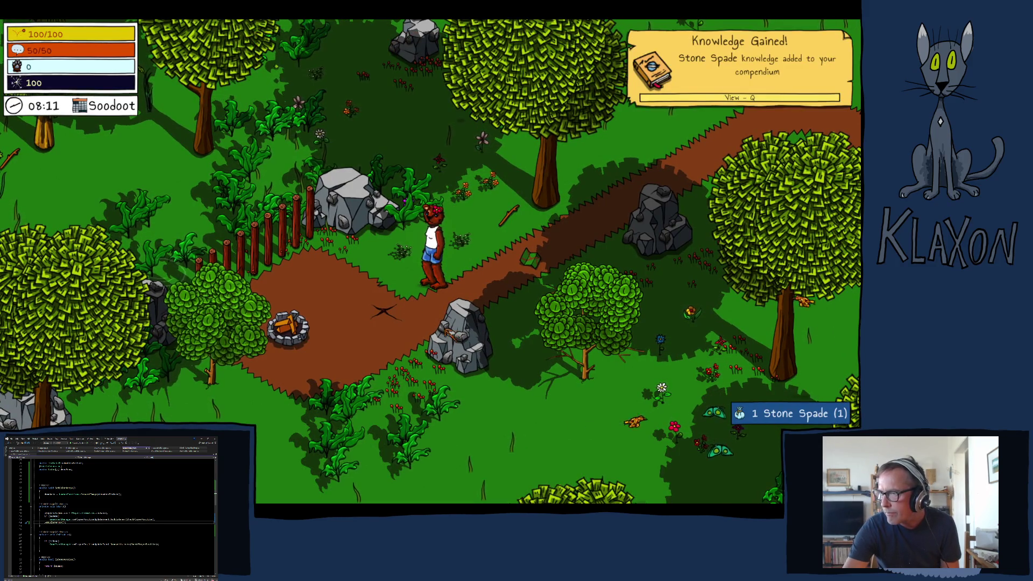
key(d)
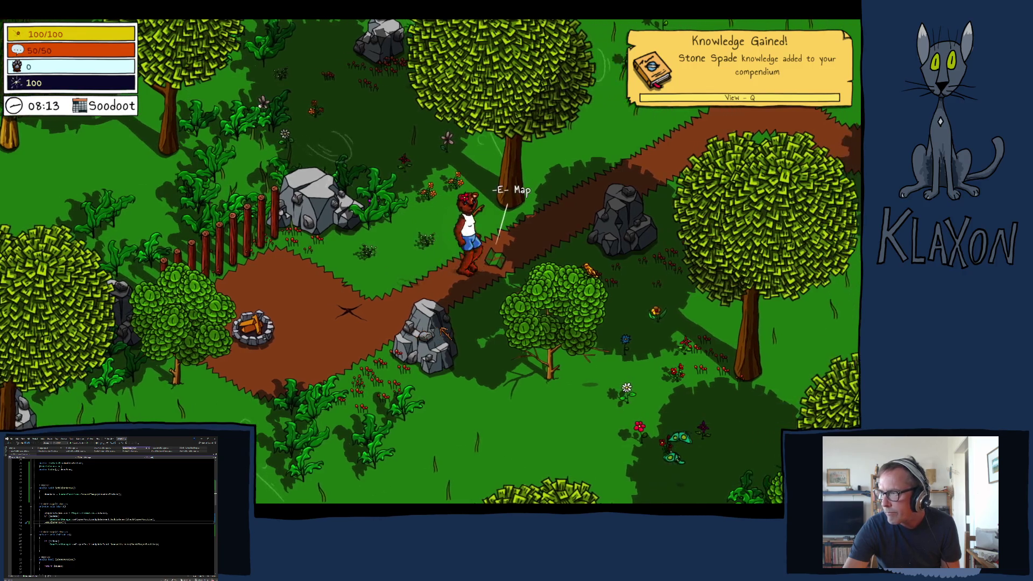
key(e)
key(m)
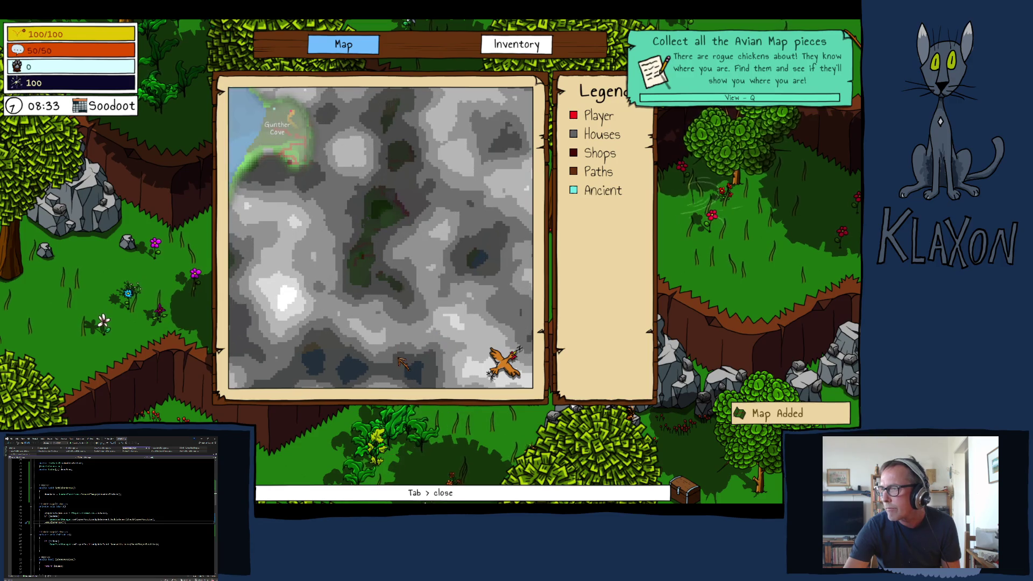
- Close the map, walk past the chest to collect a Weak Stick, and pause
key(Tab)
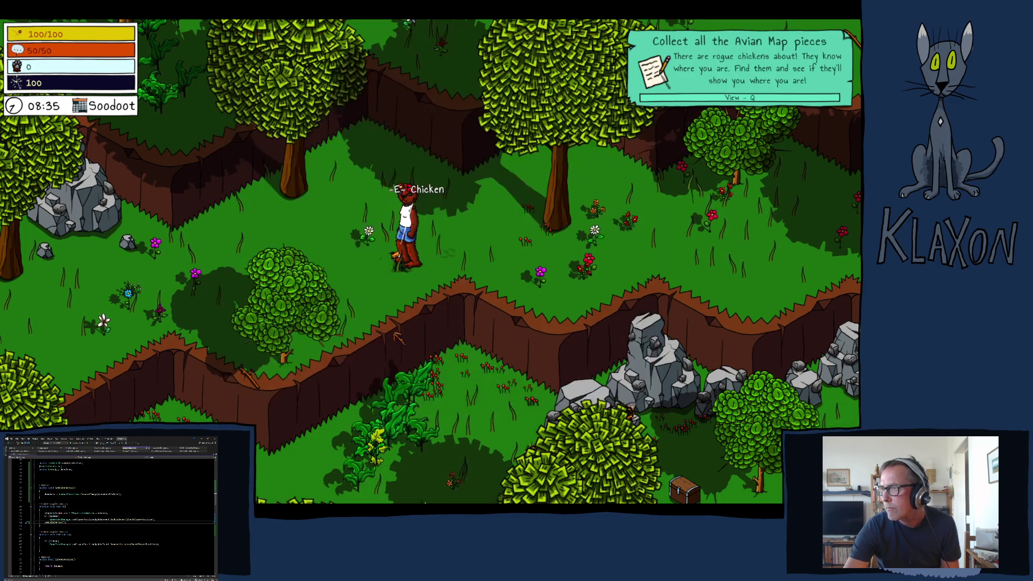
key(s+d)
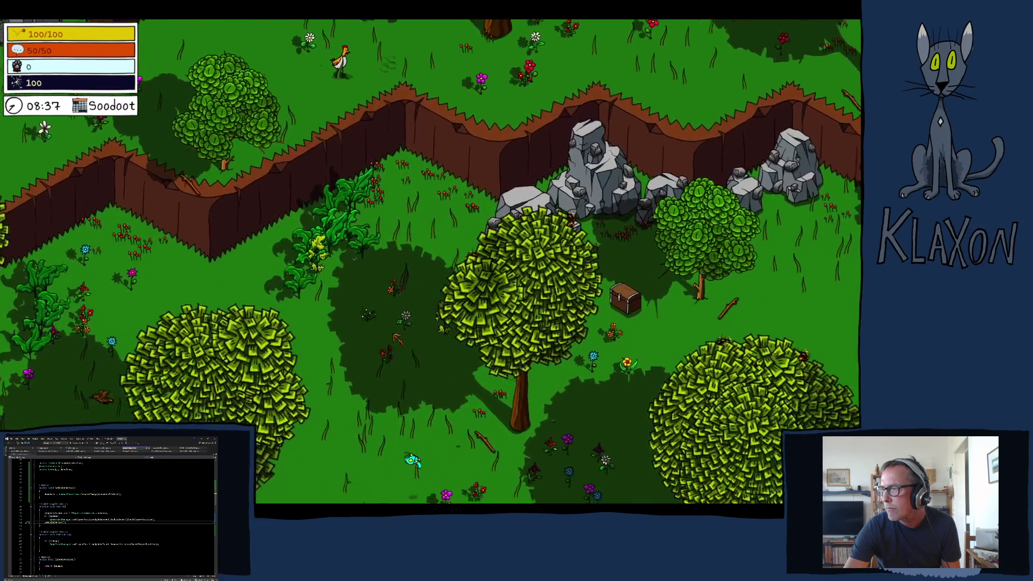
key(d)
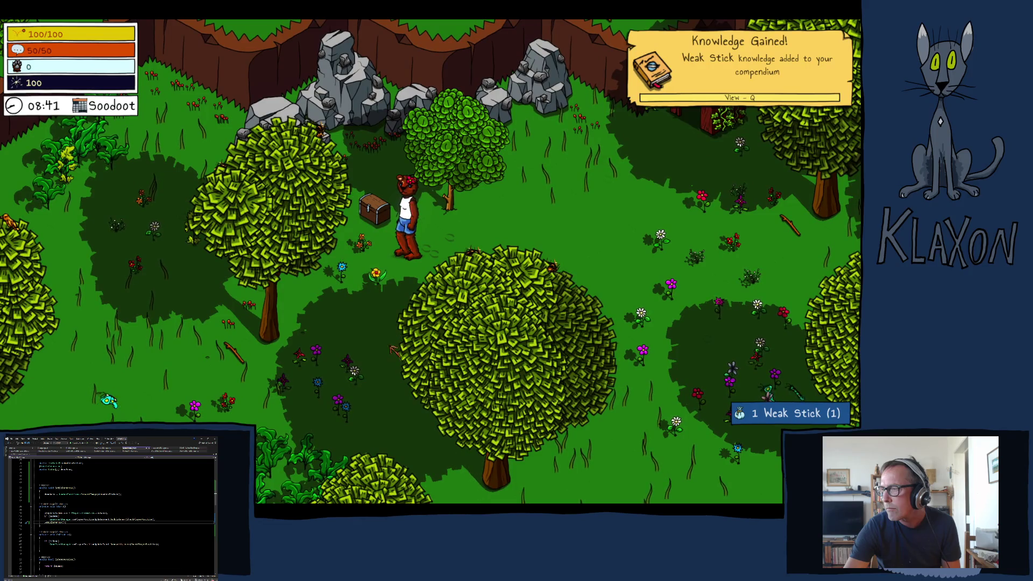
key(Escape)
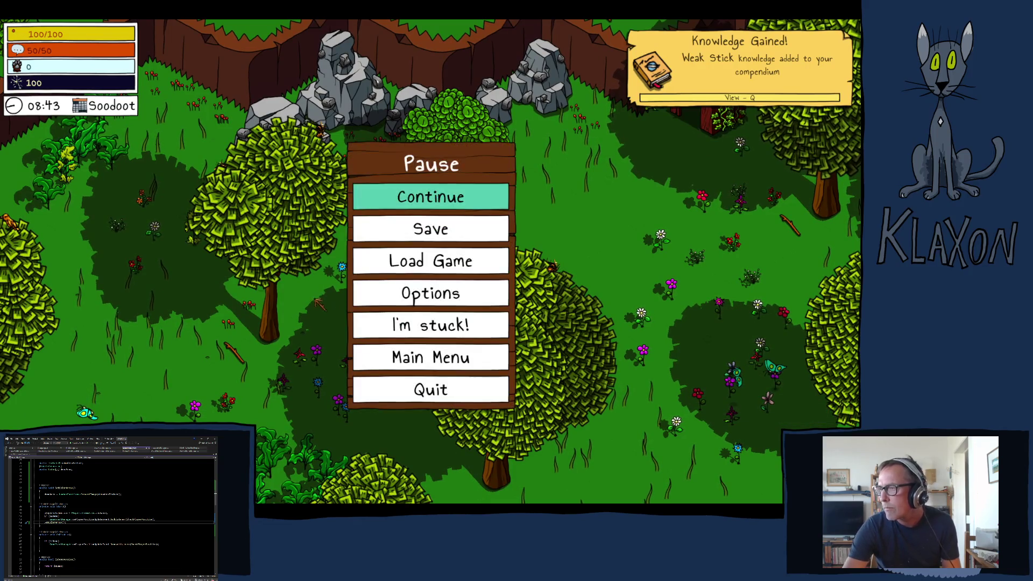
- Choose Quit in the Pause menu and confirm Continue at 'Have you saved recently?'
click(423, 390)
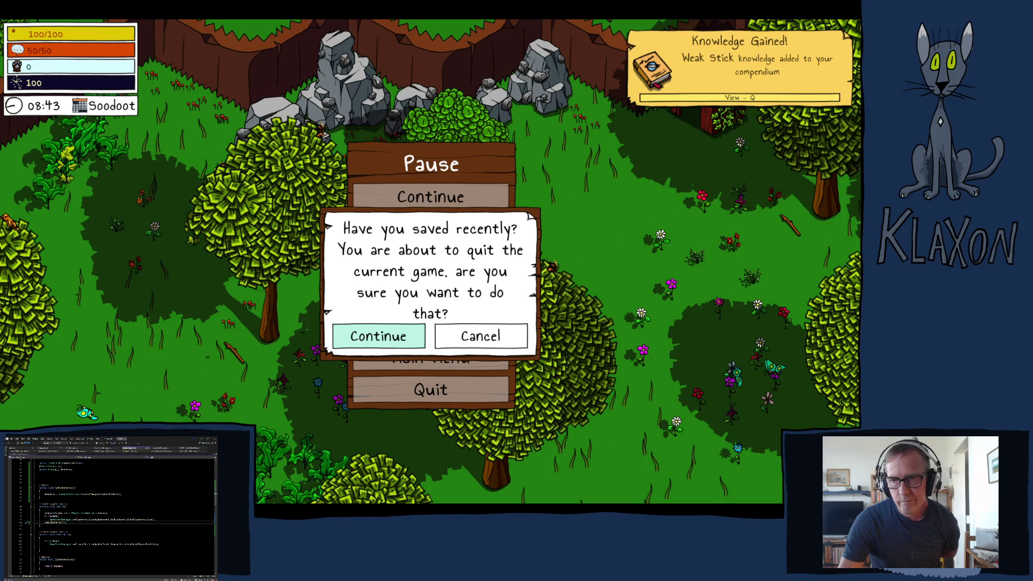
click(379, 336)
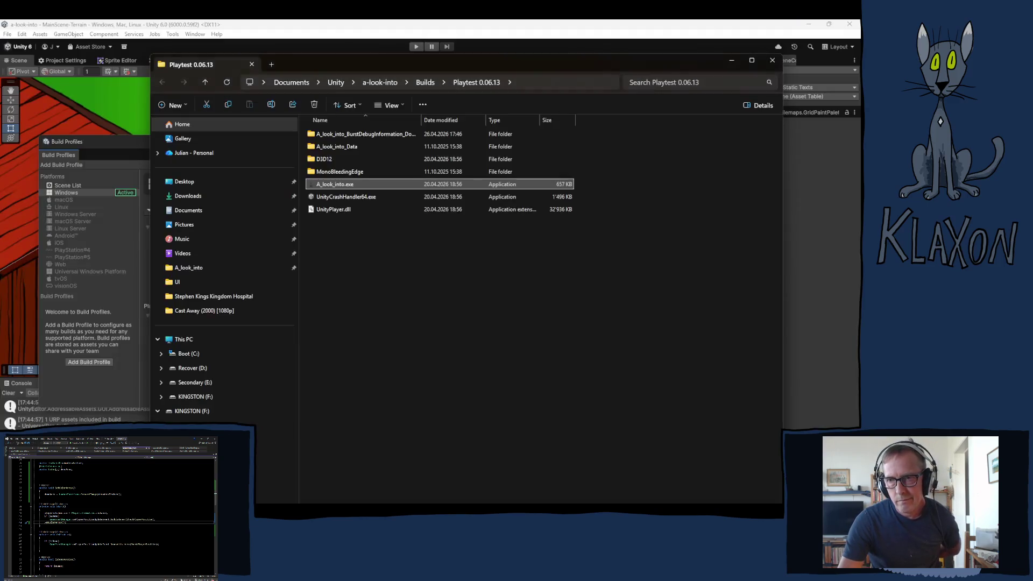
- Close Explorer, then select Chest under WorldObjectsHolder and untick its active checkbox
click(252, 64)
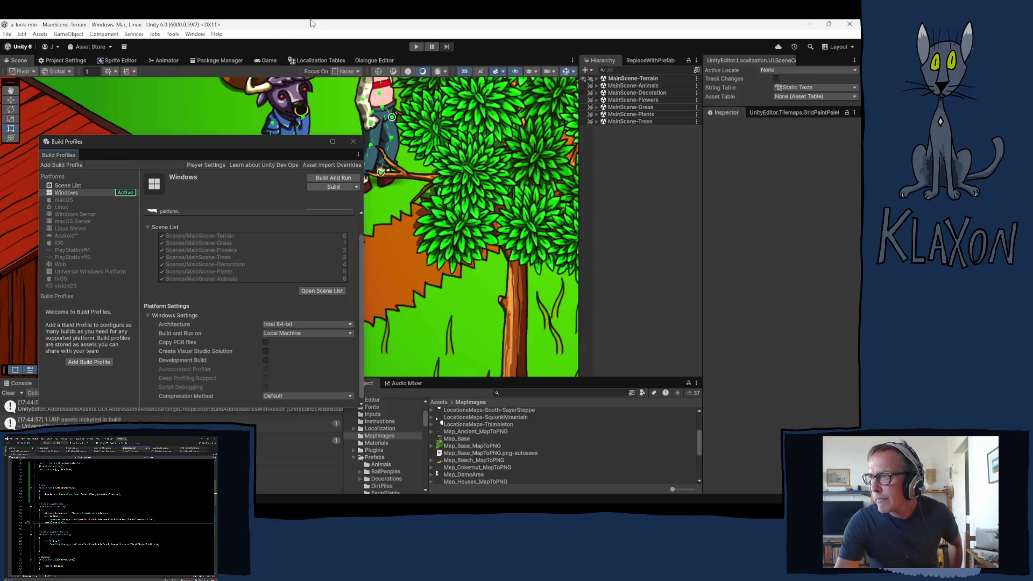
click(596, 78)
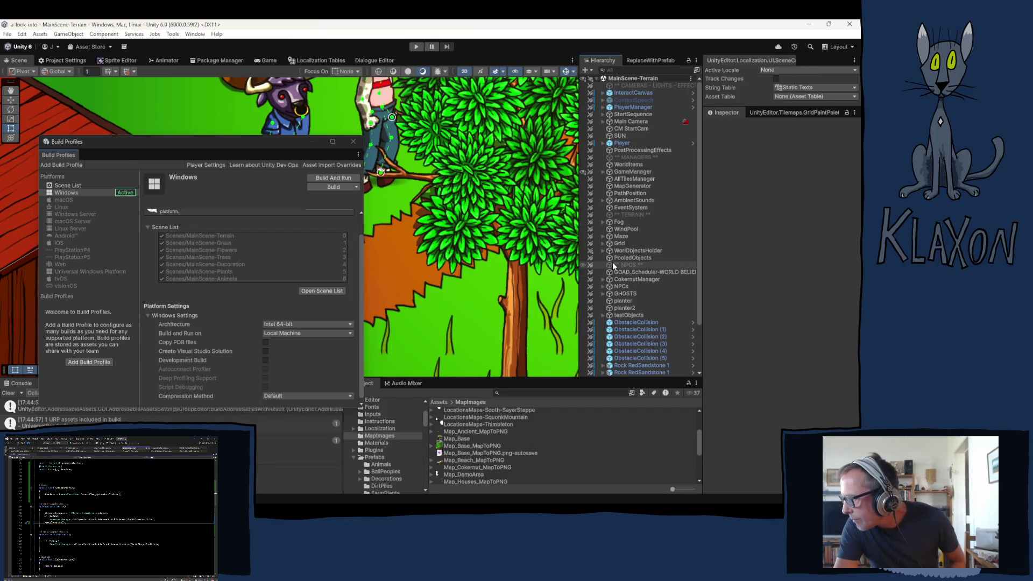
click(603, 251)
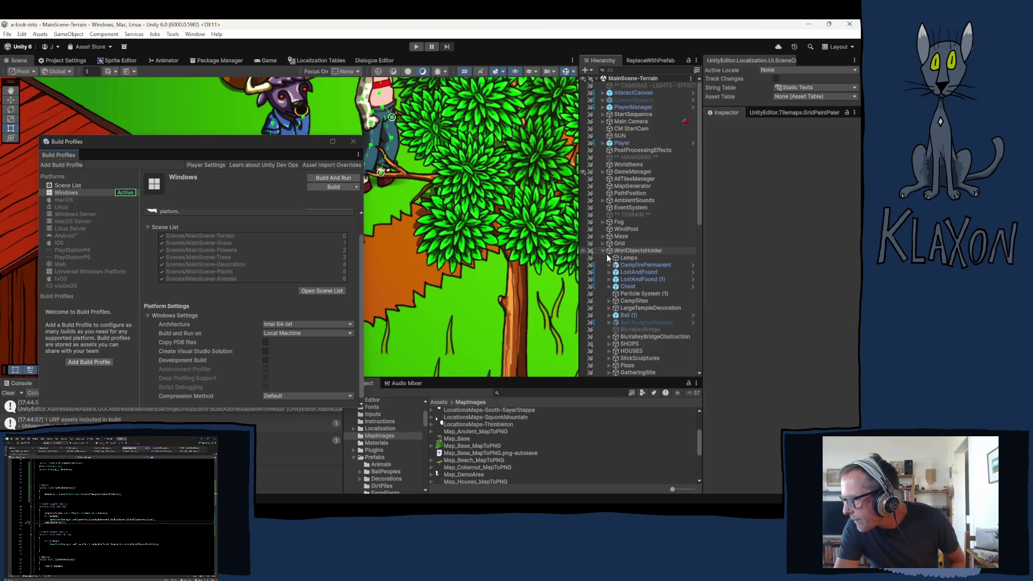
click(627, 286)
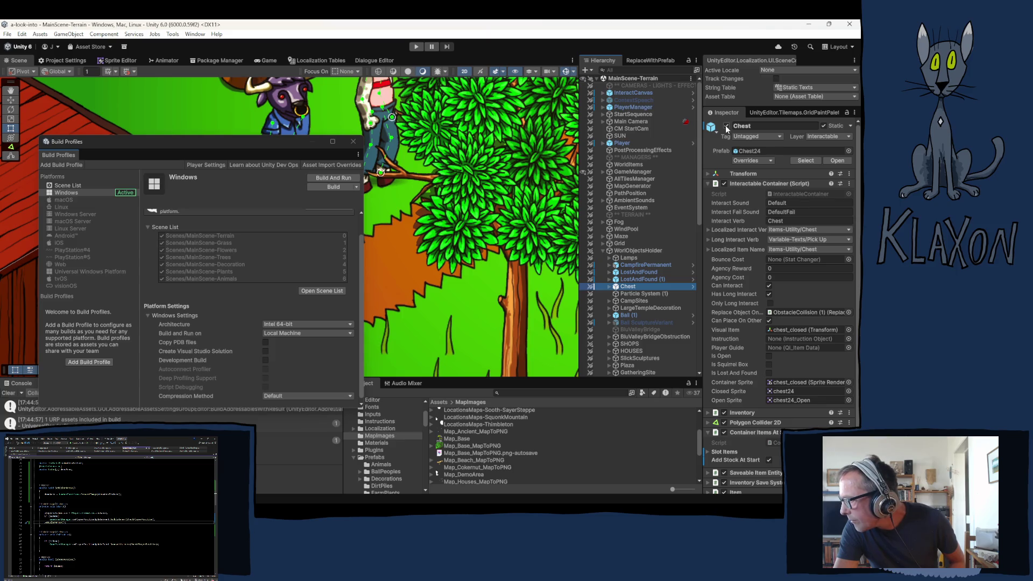
click(727, 127)
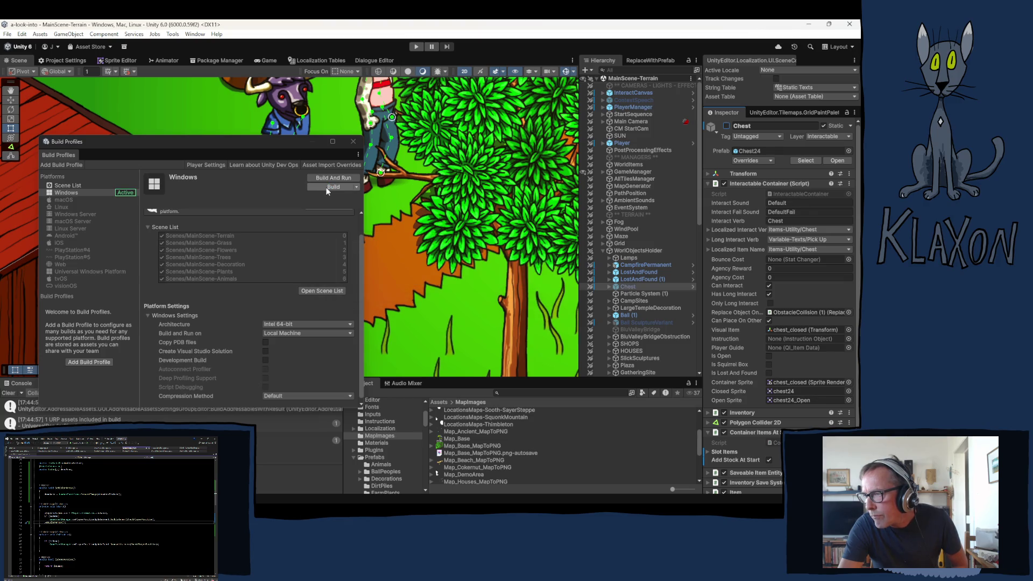
- Rebuild the Windows player from Build Profiles into the Playtest 0.06.13 folder
click(327, 188)
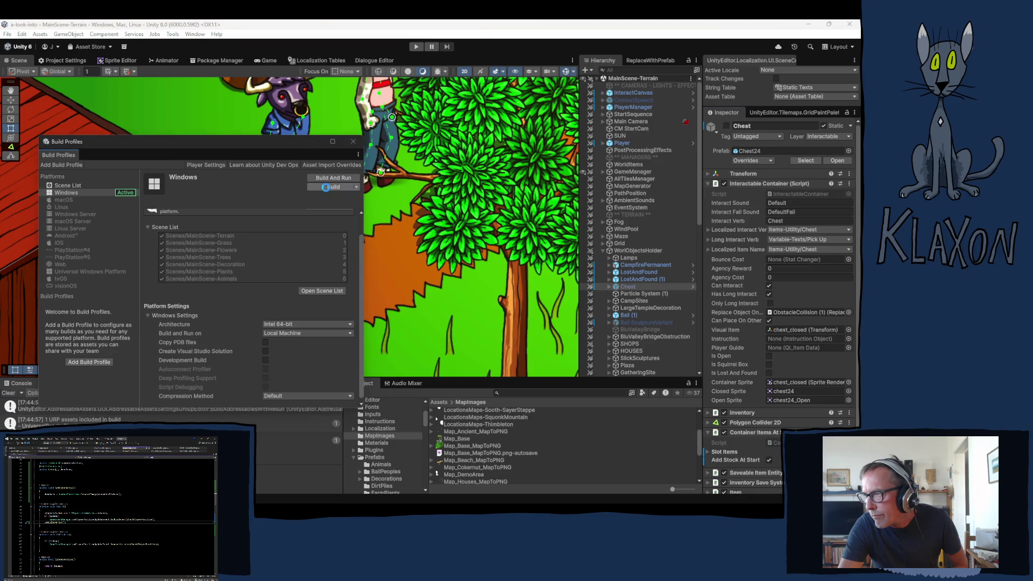
click(125, 136)
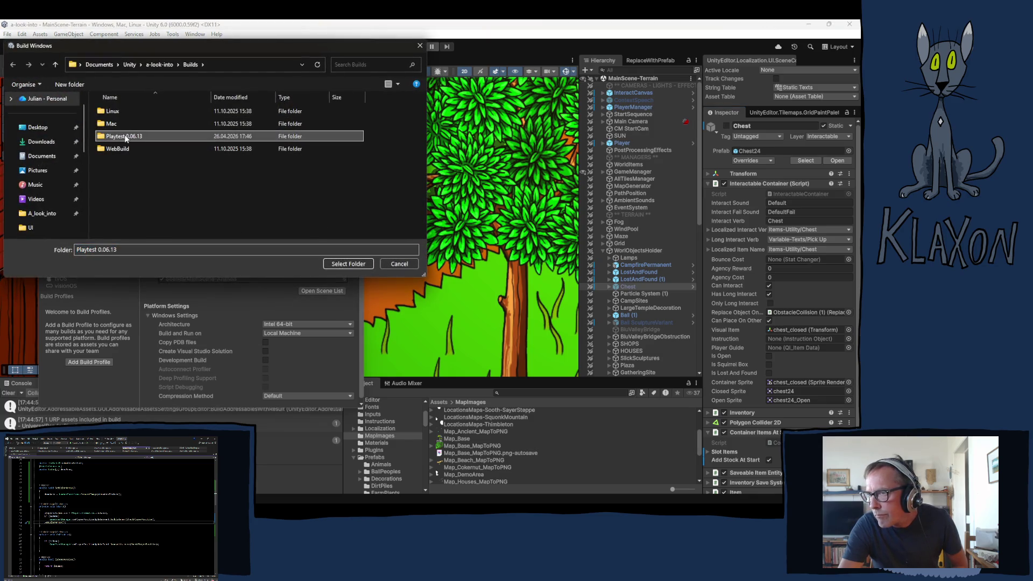
click(346, 265)
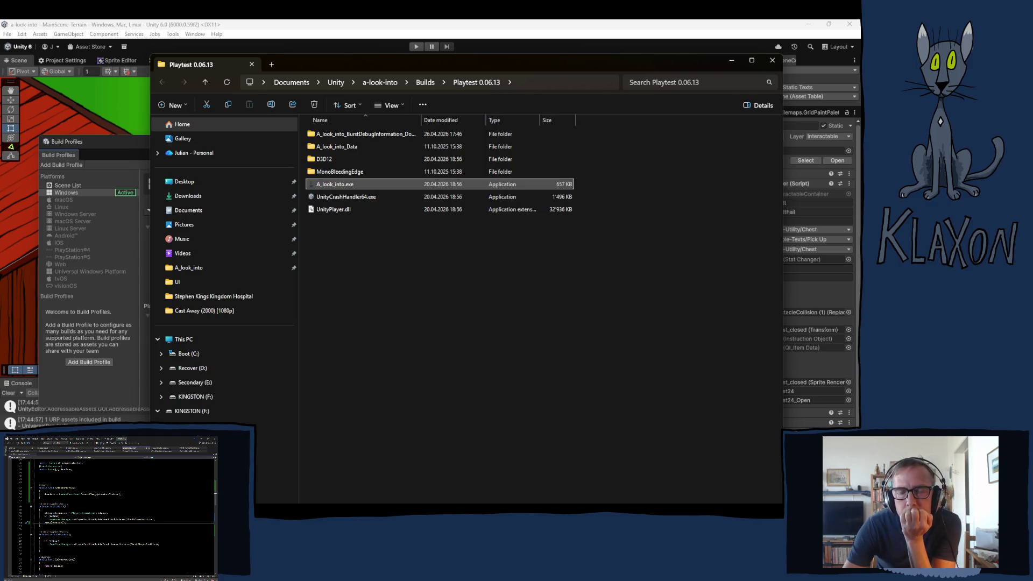
- Check the Building Player progress window, then launch the rebuilt A_look_into.exe
mouse_move(377, 508)
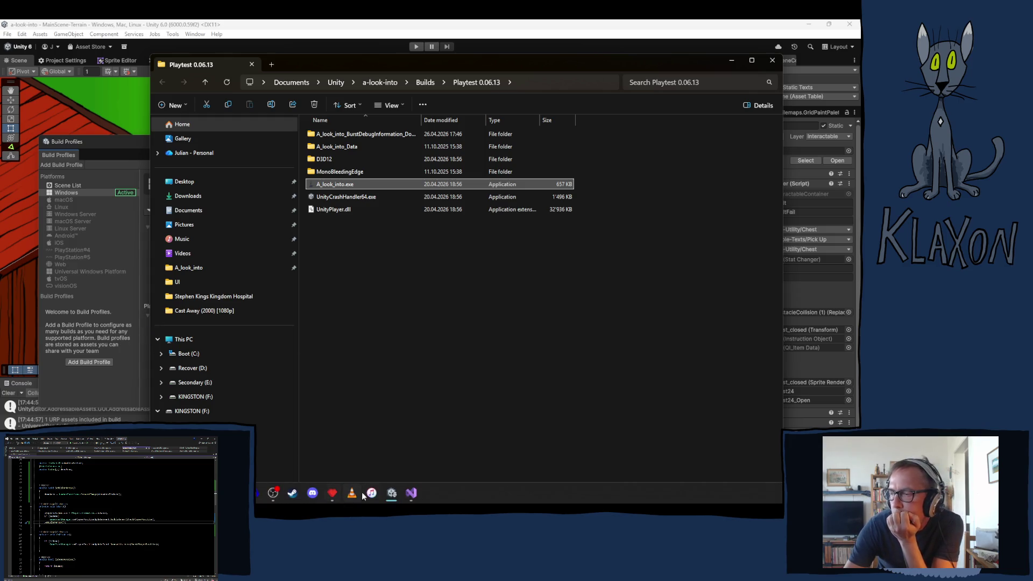
mouse_move(397, 494)
click(425, 452)
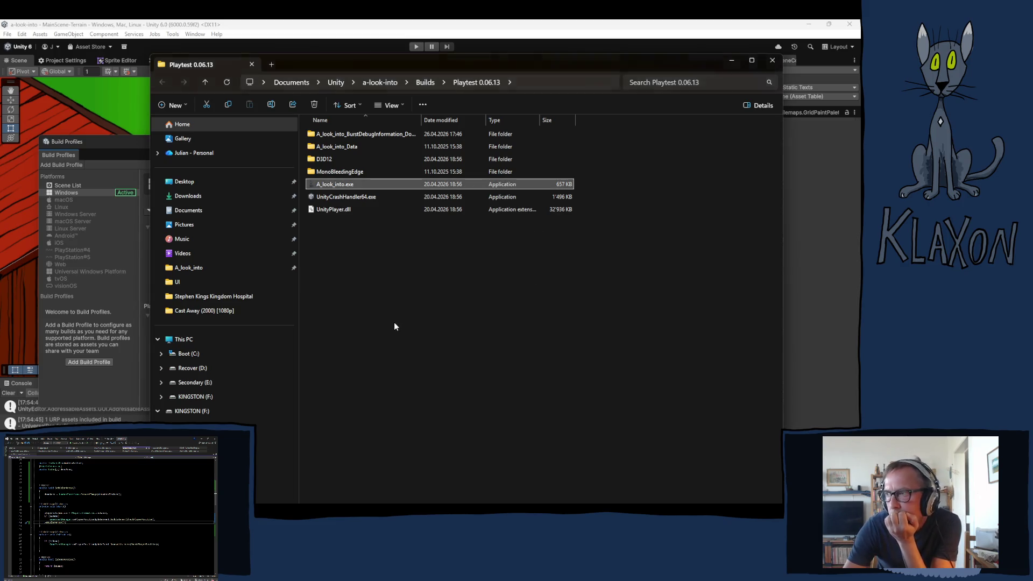
double_click(321, 184)
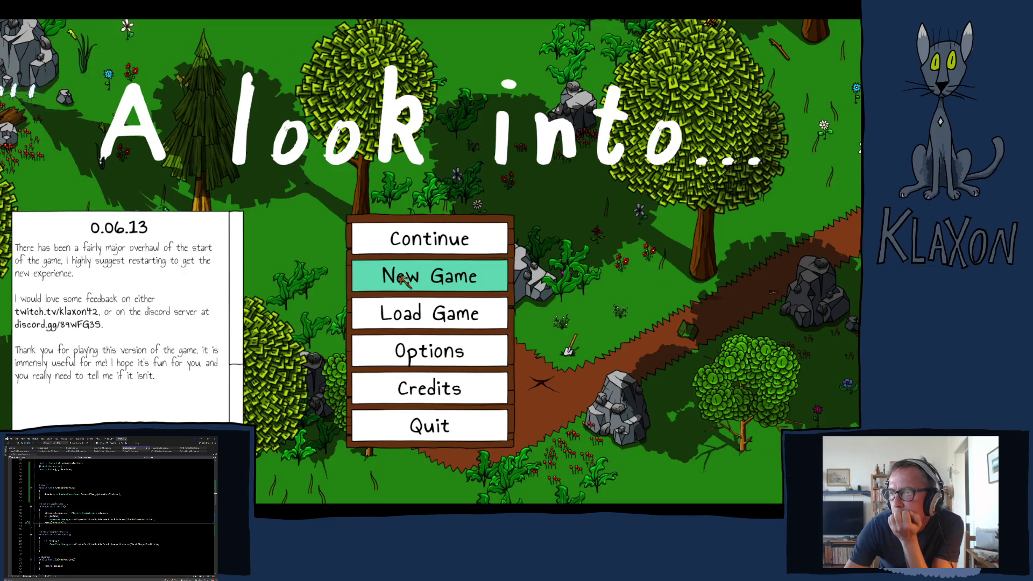
- Start a new game on a fresh save and accept the character
click(402, 279)
click(379, 335)
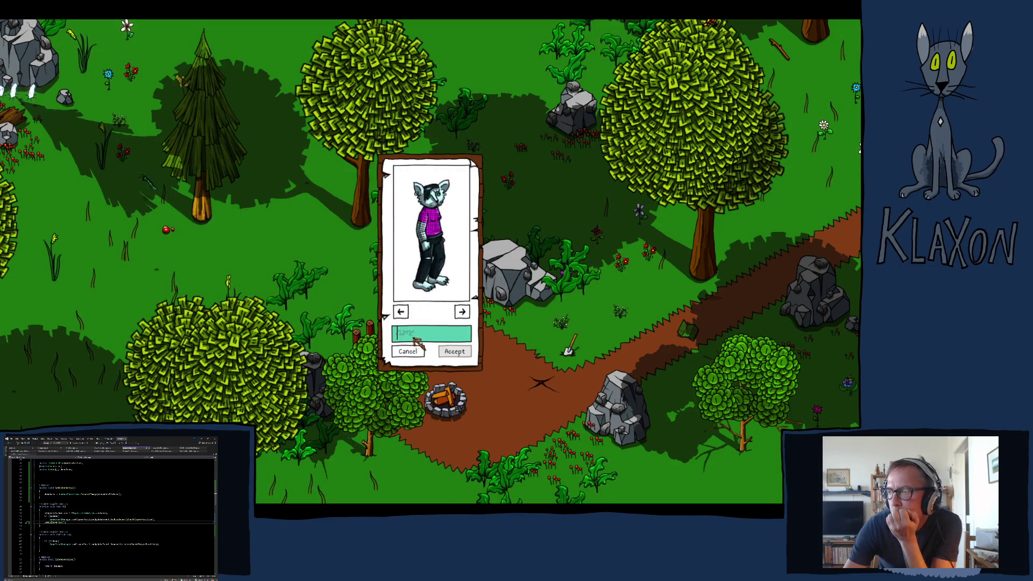
click(454, 351)
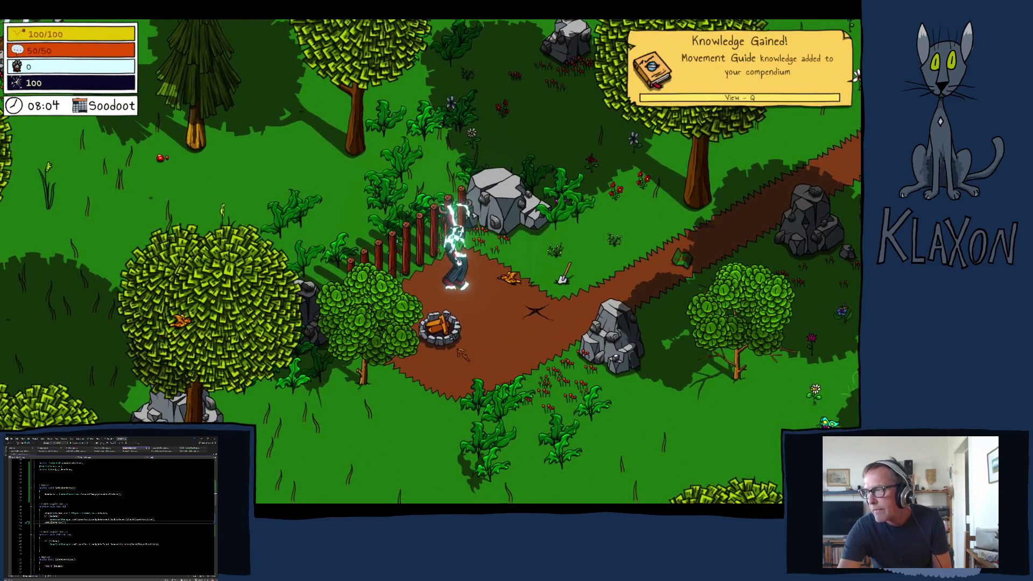
- Walk past the Avian Map piece and across the meadow, then pick up a stone
key(w)
key(d)
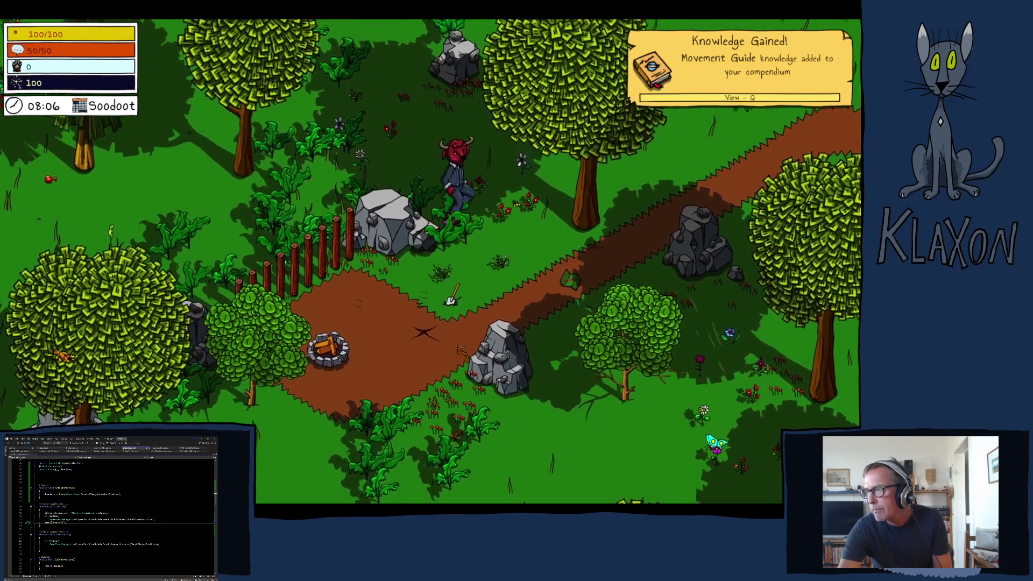
key(s)
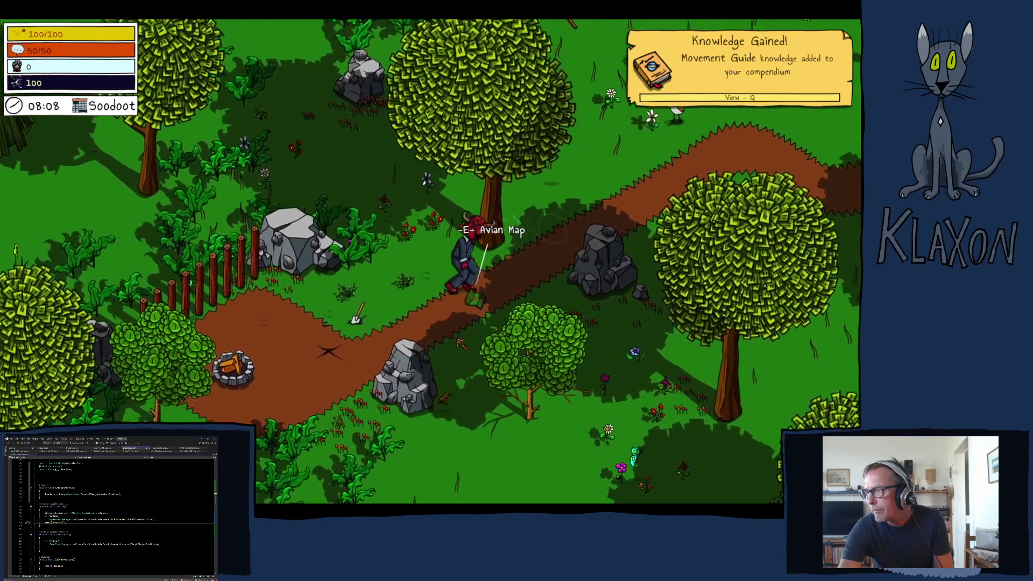
key(Tab)
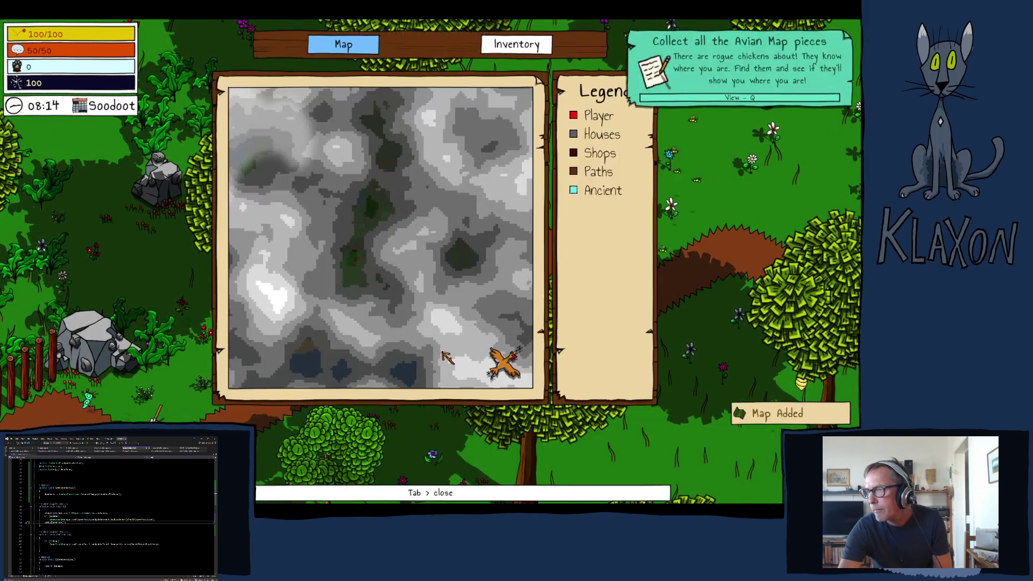
key(a)
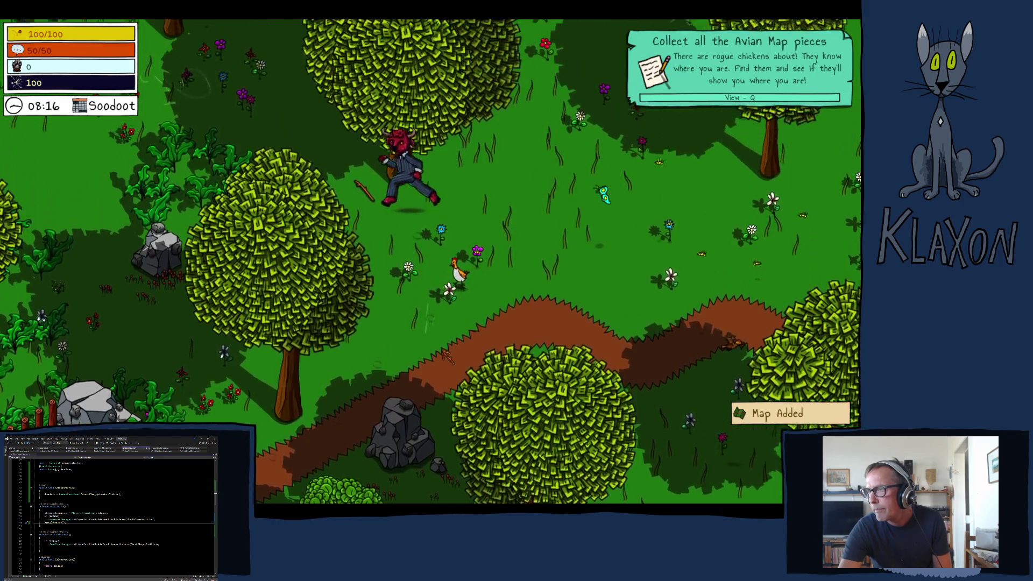
key(w)
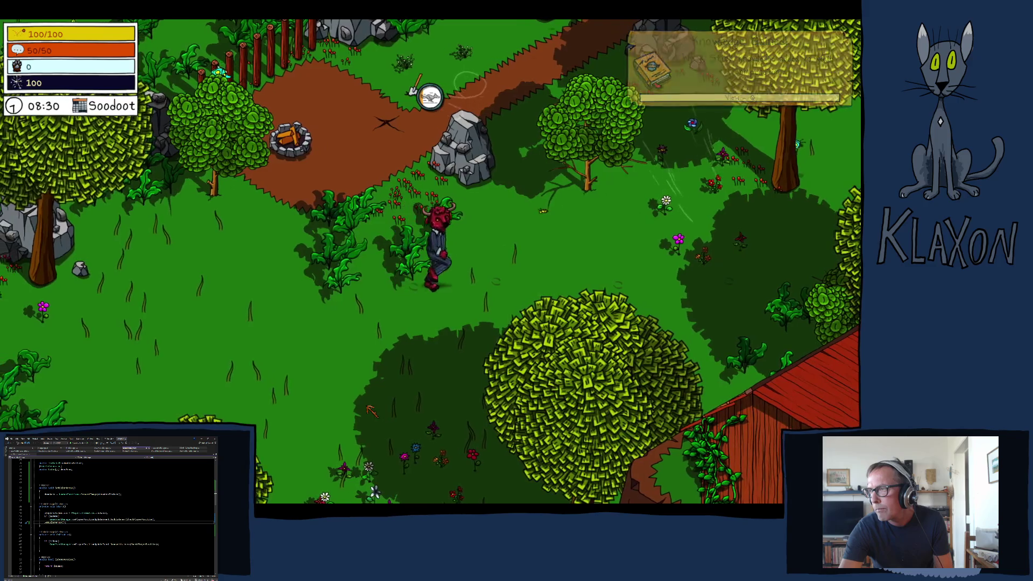
key(a)
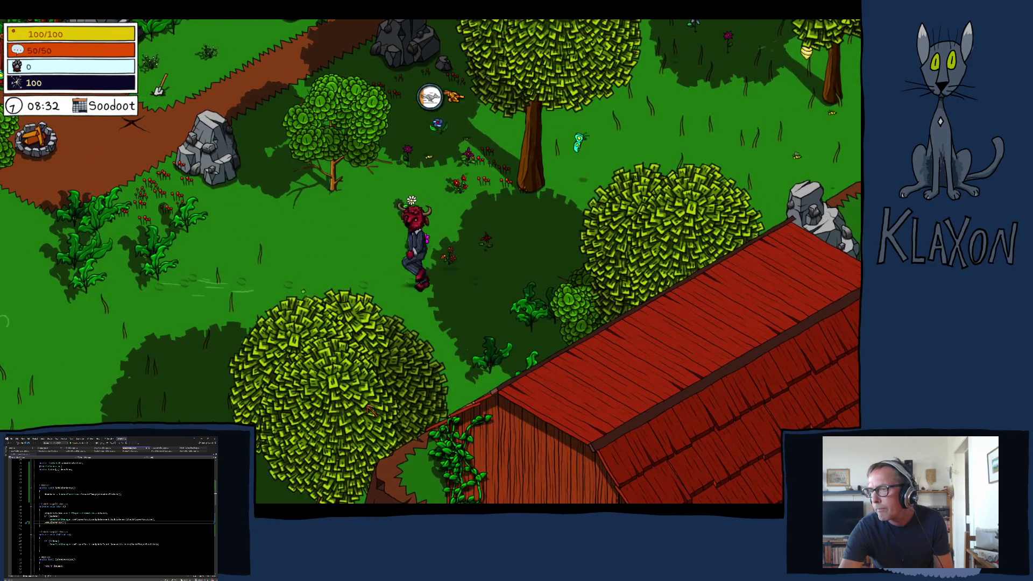
key(s)
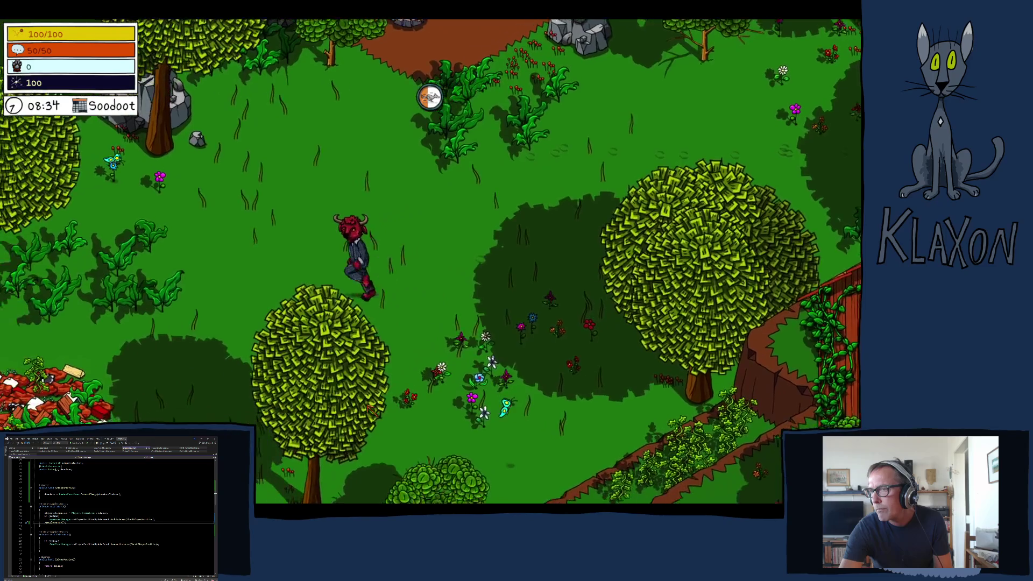
key(e)
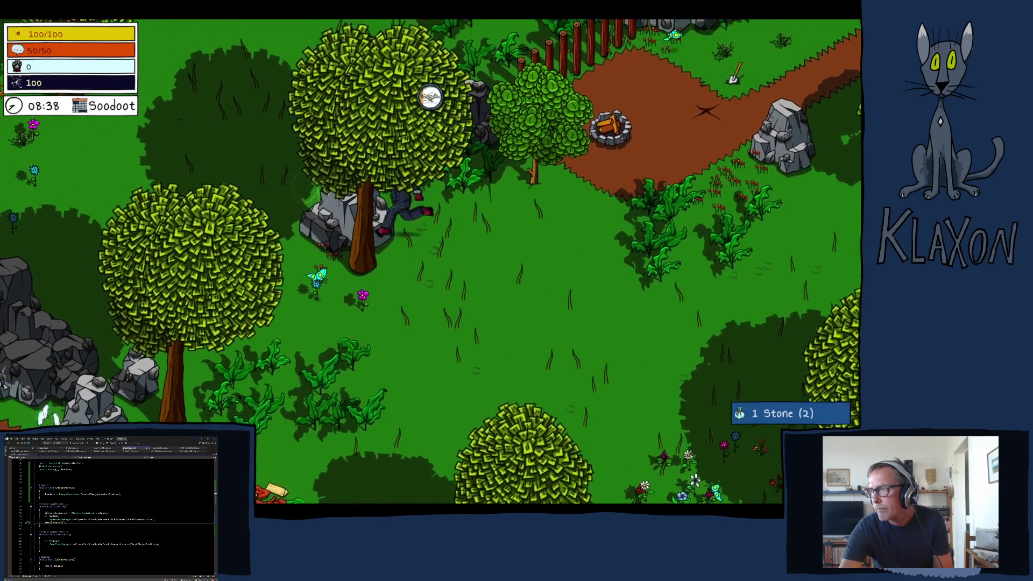
- Head north through the forest to harvest a fiber plant and tree sap
key(w)
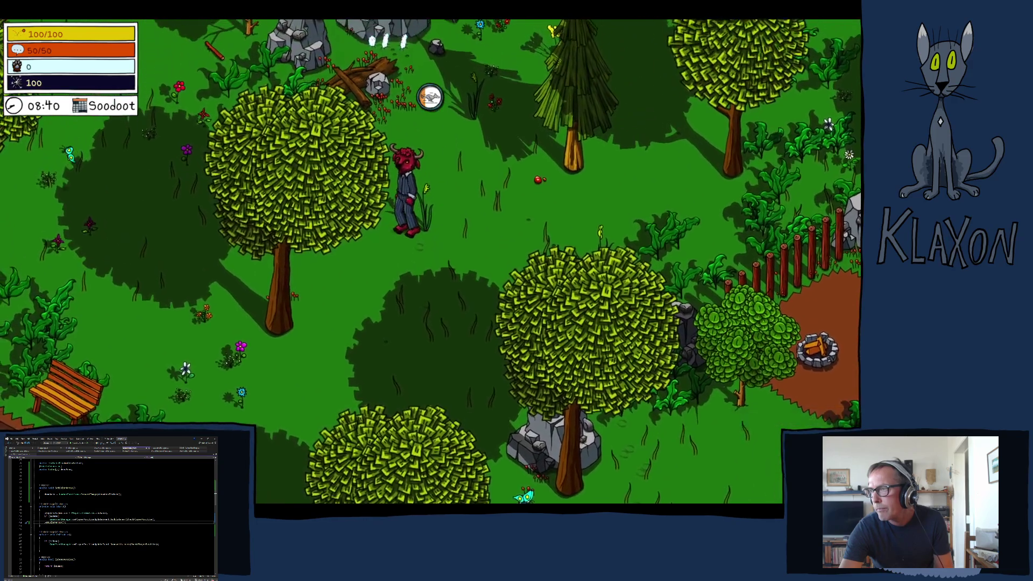
key(w)
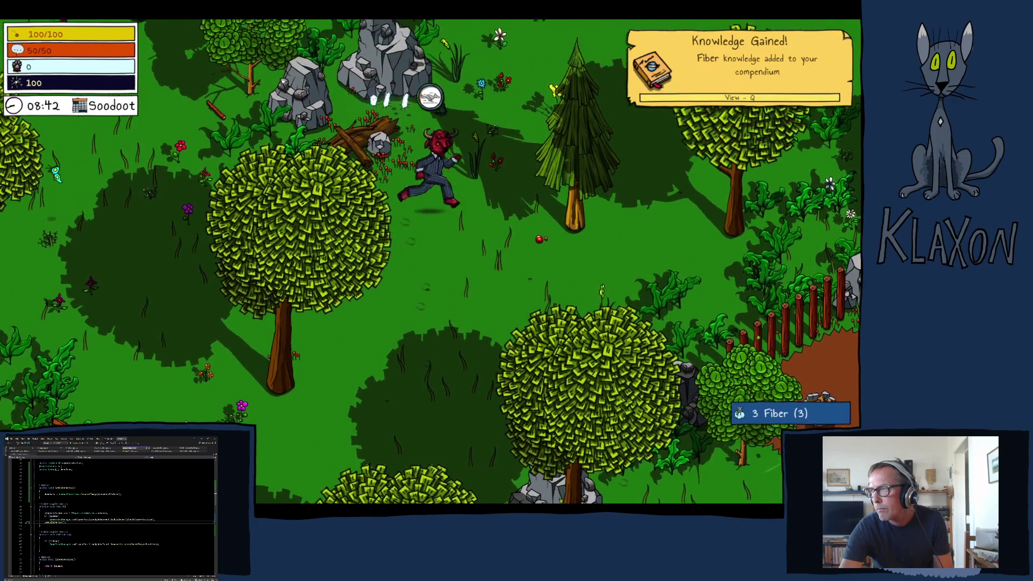
key(e)
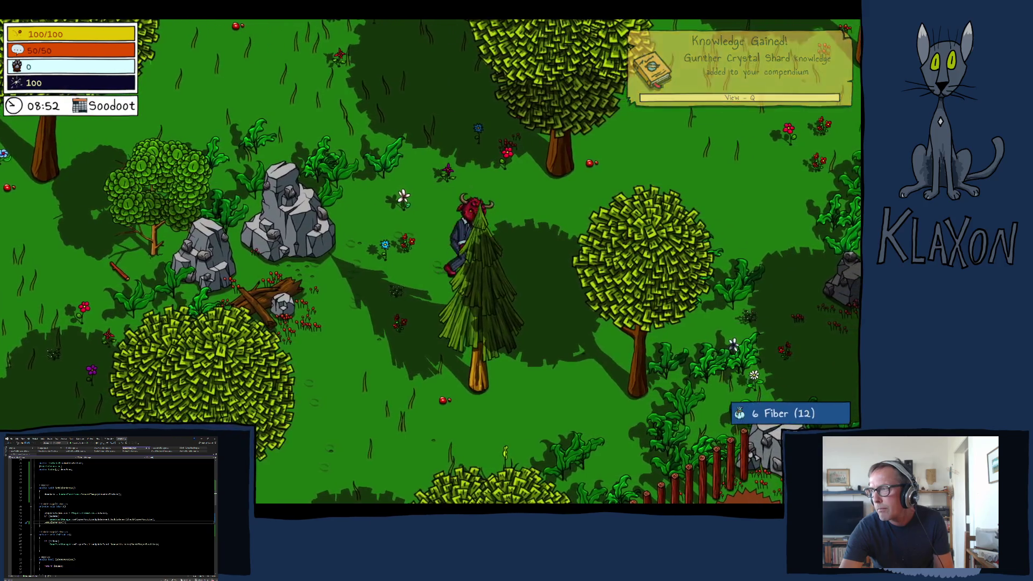
key(d)
key(e)
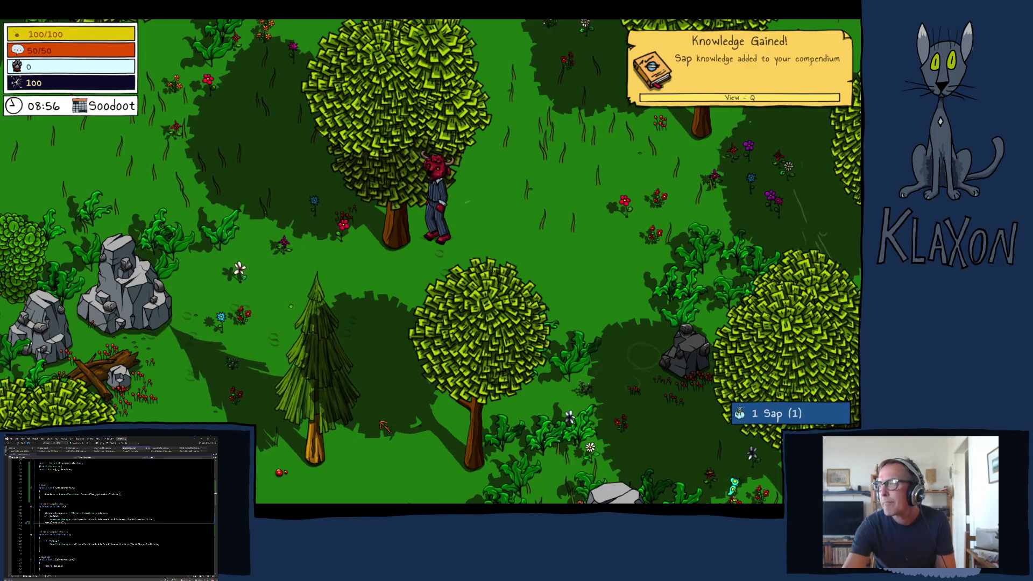
- Run right to pick up a Weak Stick, then head south and pause the game
key(d)
key(d)
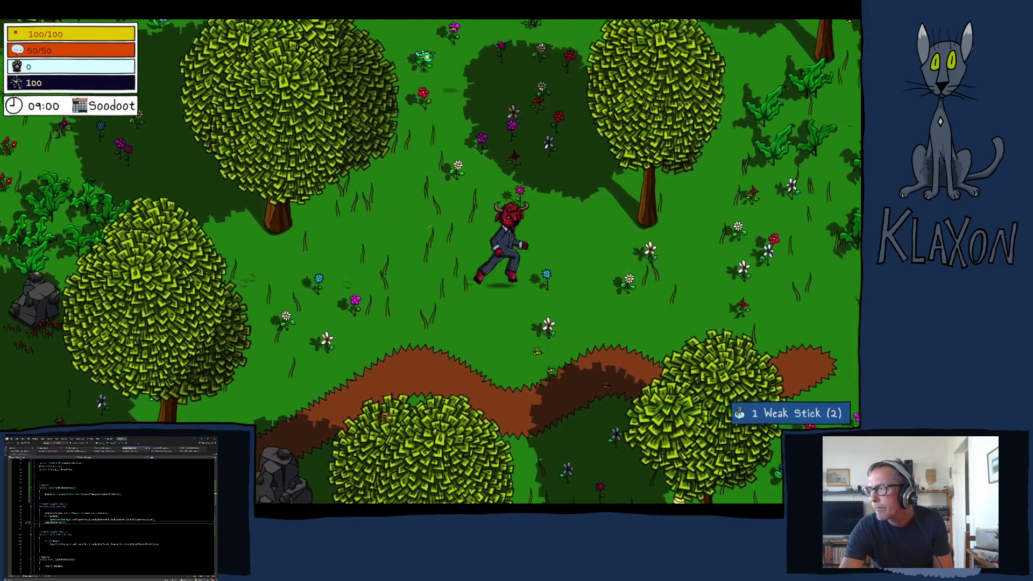
key(d)
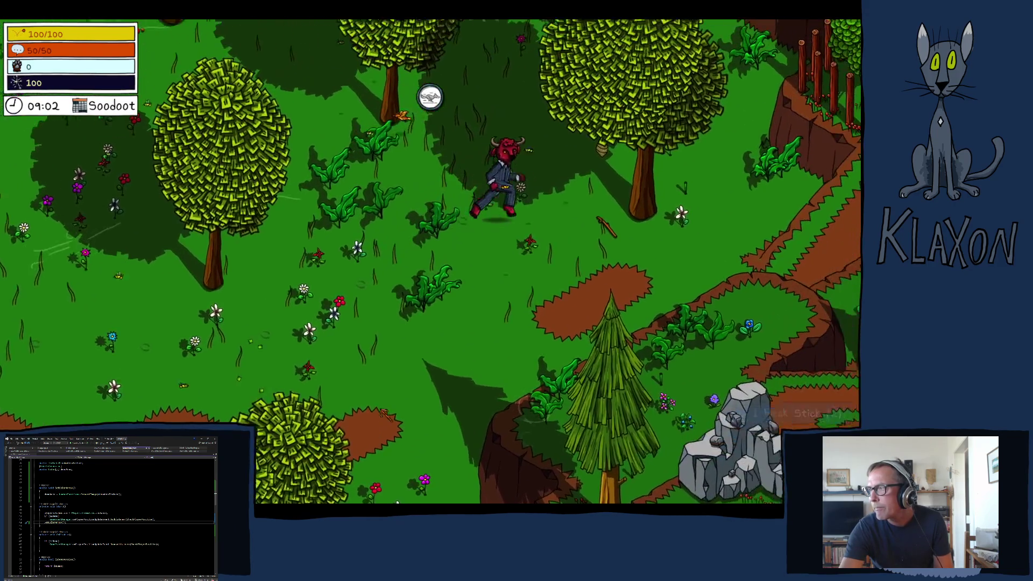
key(e)
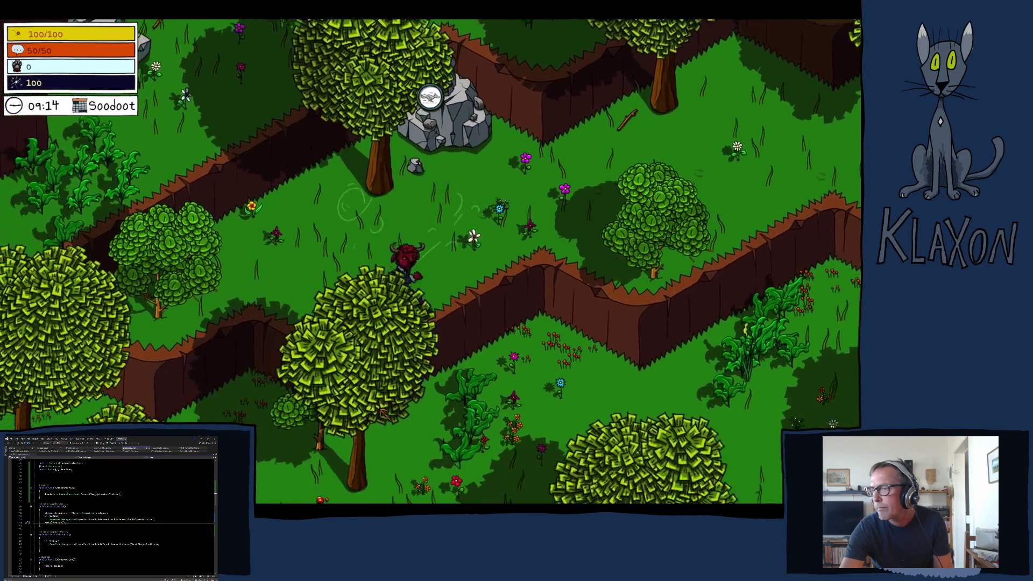
key(s)
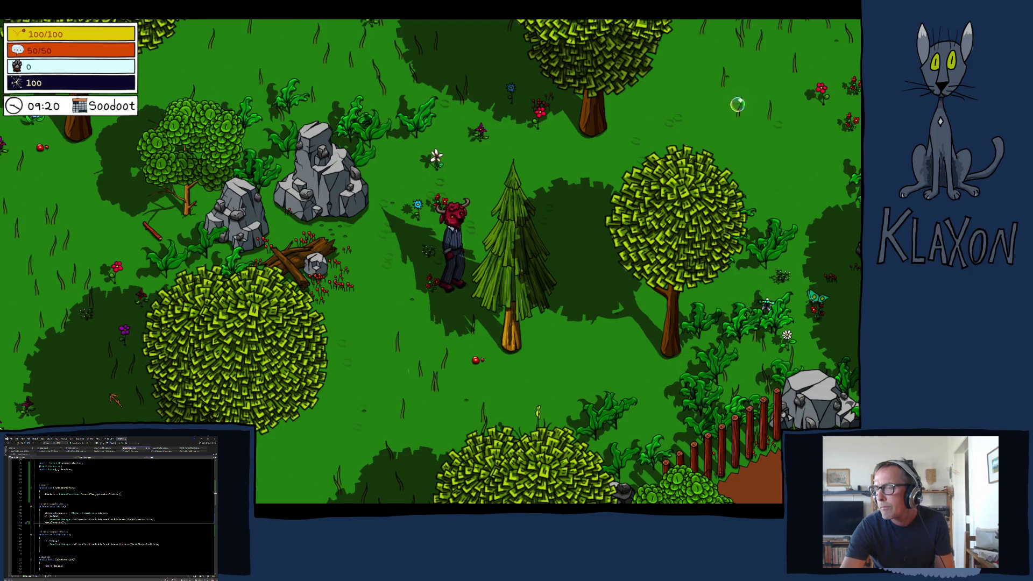
key(Escape)
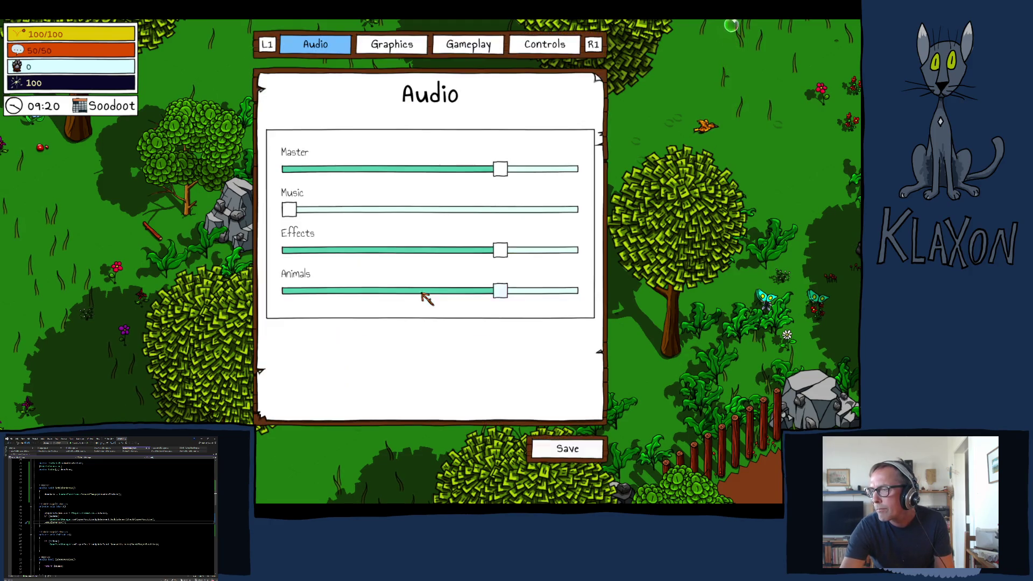
- Teleport the character to PlayerHouse using the debug bar's Go to location
key(e)
key(e)
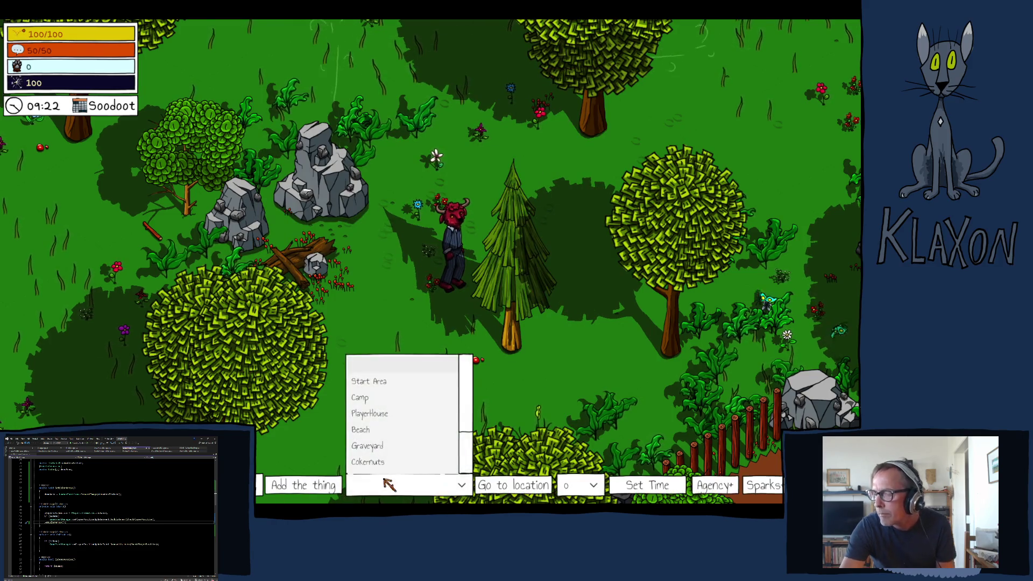
click(378, 414)
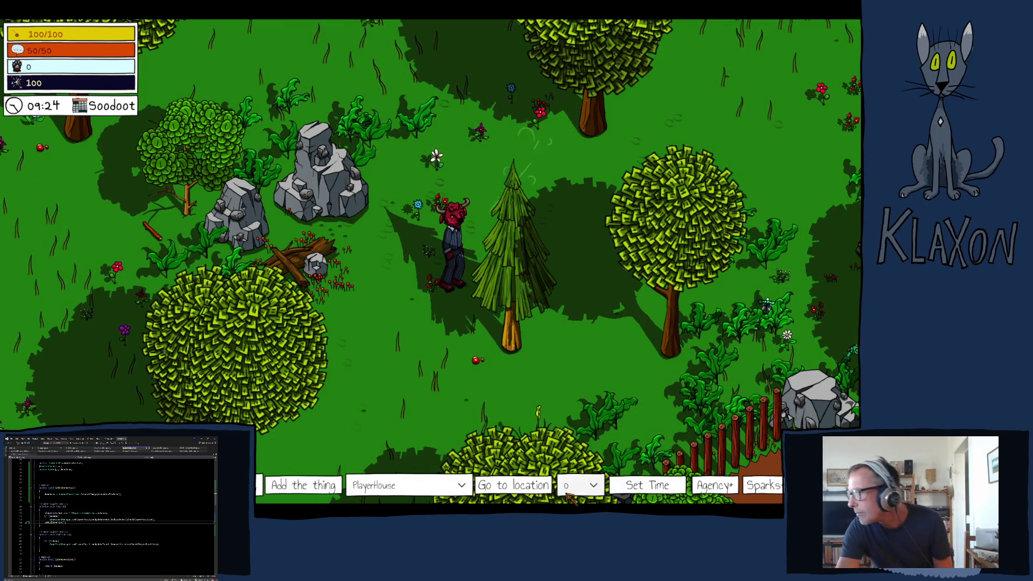
click(546, 483)
- Walk south, then west along the dirt paths to the thimbleberry bush by the tarp
key(s)
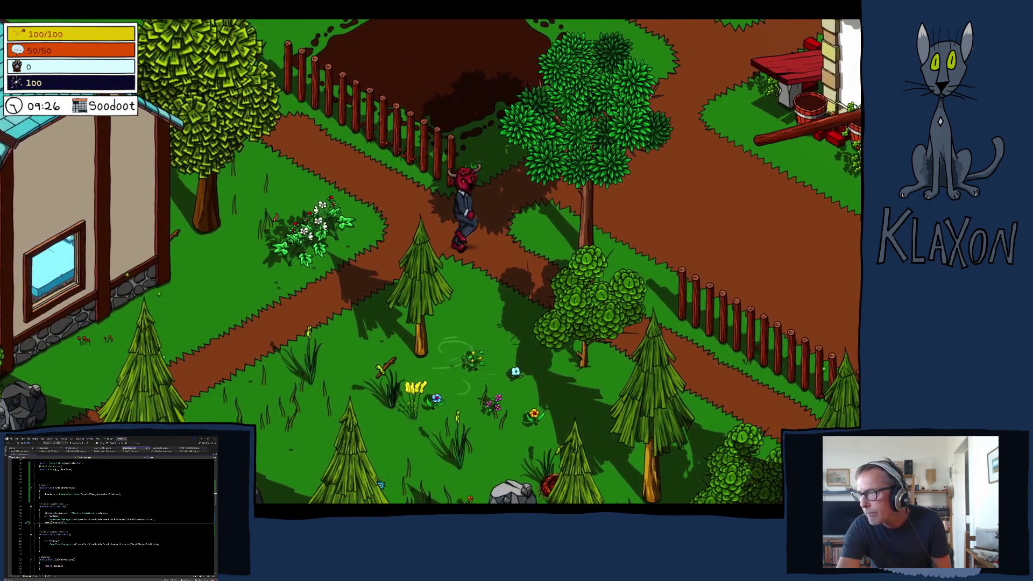
key(s)
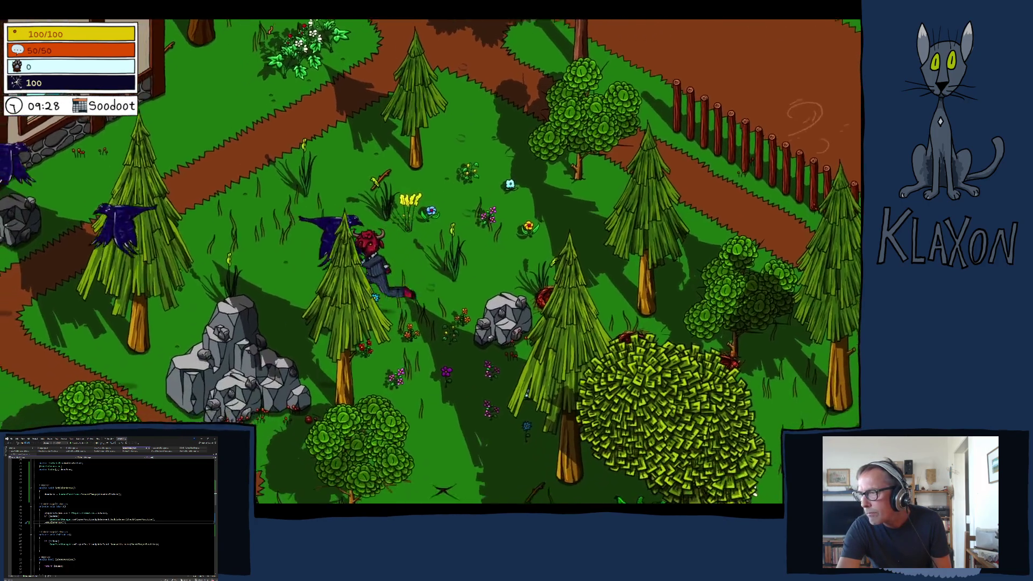
key(a)
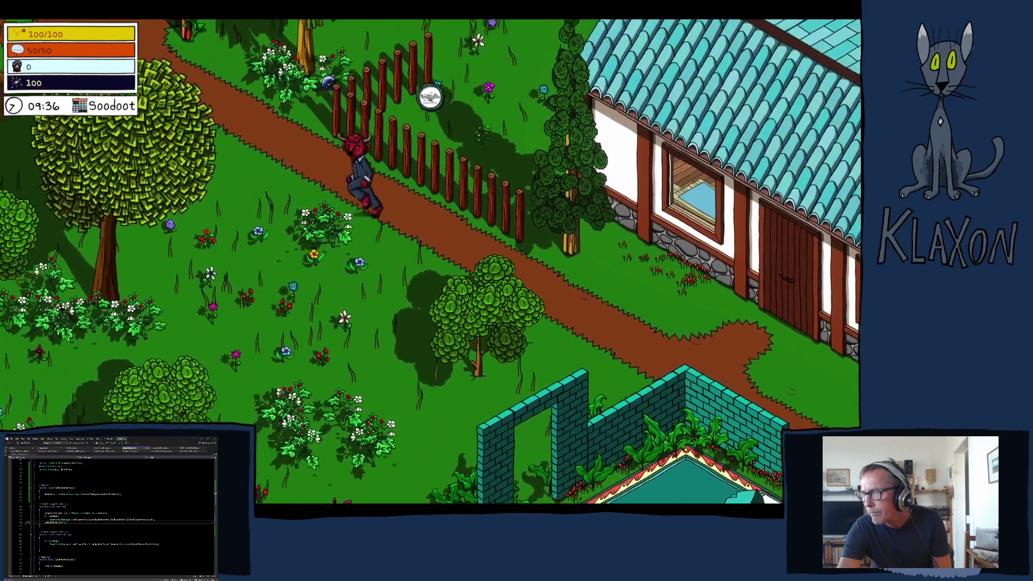
key(a)
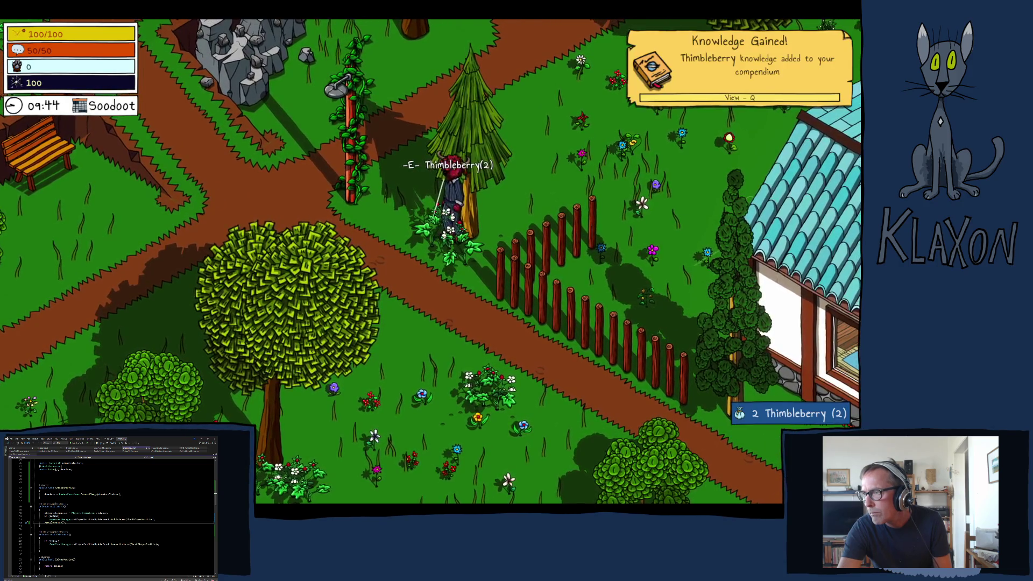
key(a)
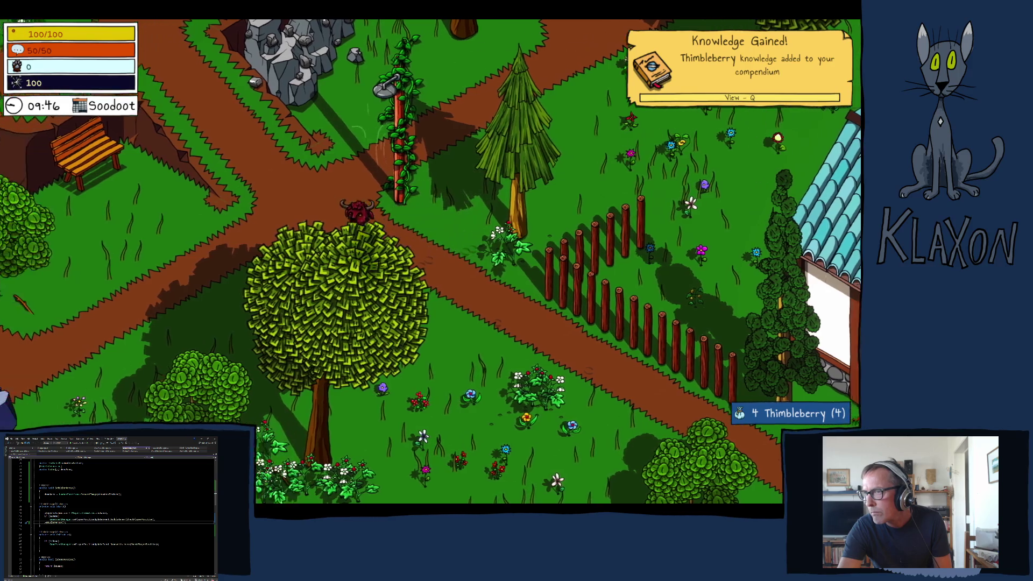
key(a)
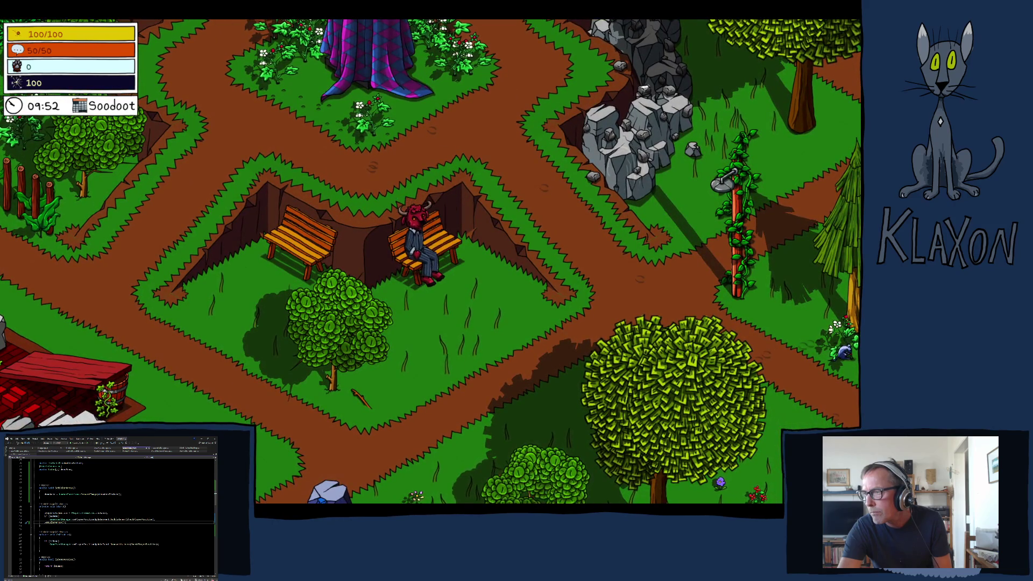
- Get up from the bench and walk down-left across the rocky field onto the rock
key(e)
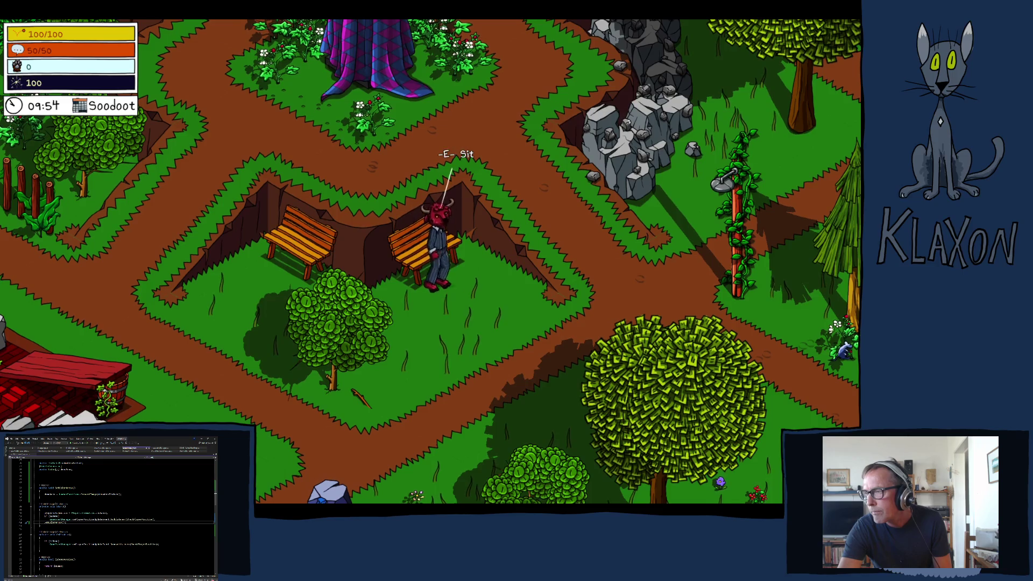
key(s)
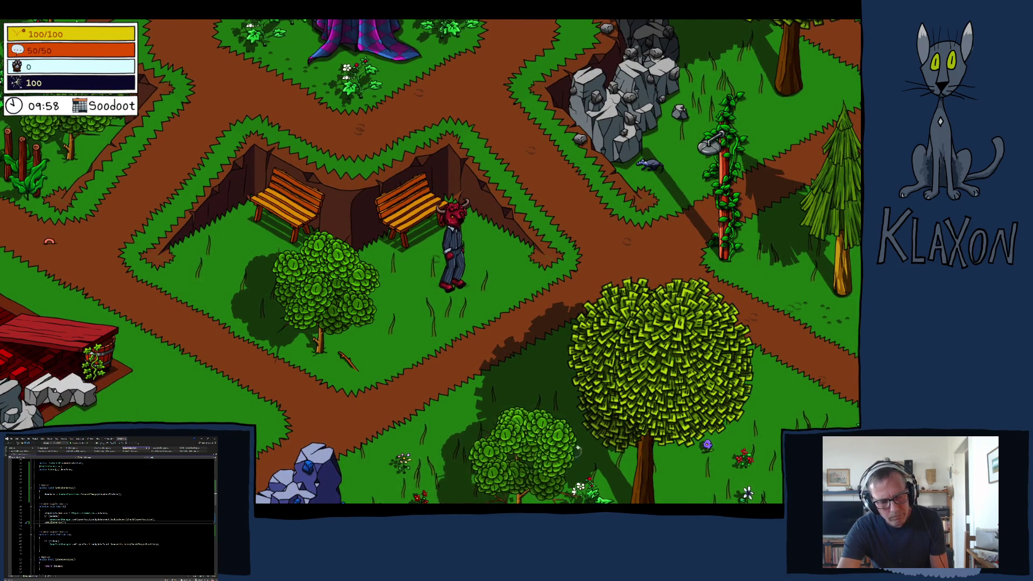
key(s)
key(a)
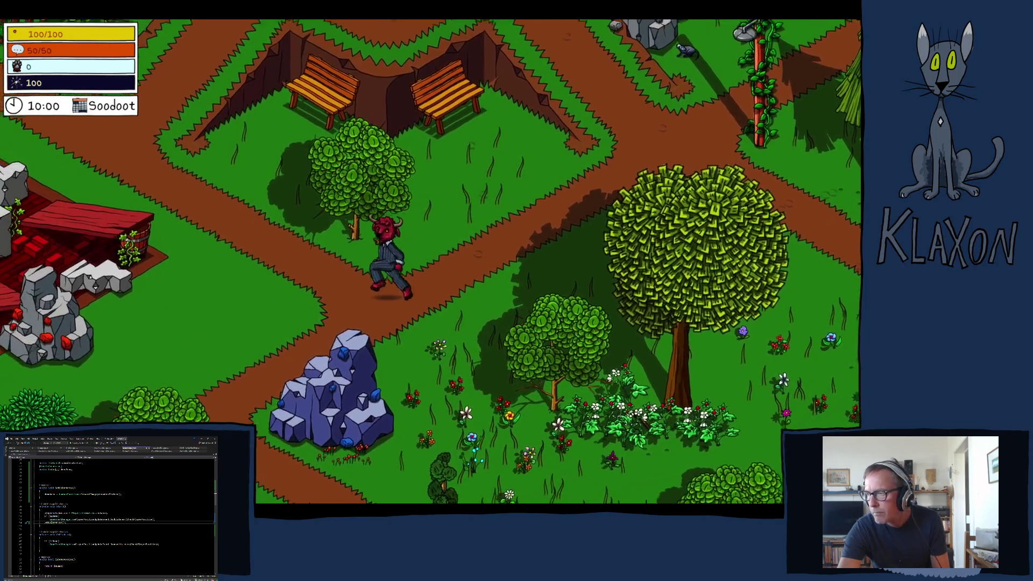
key(a)
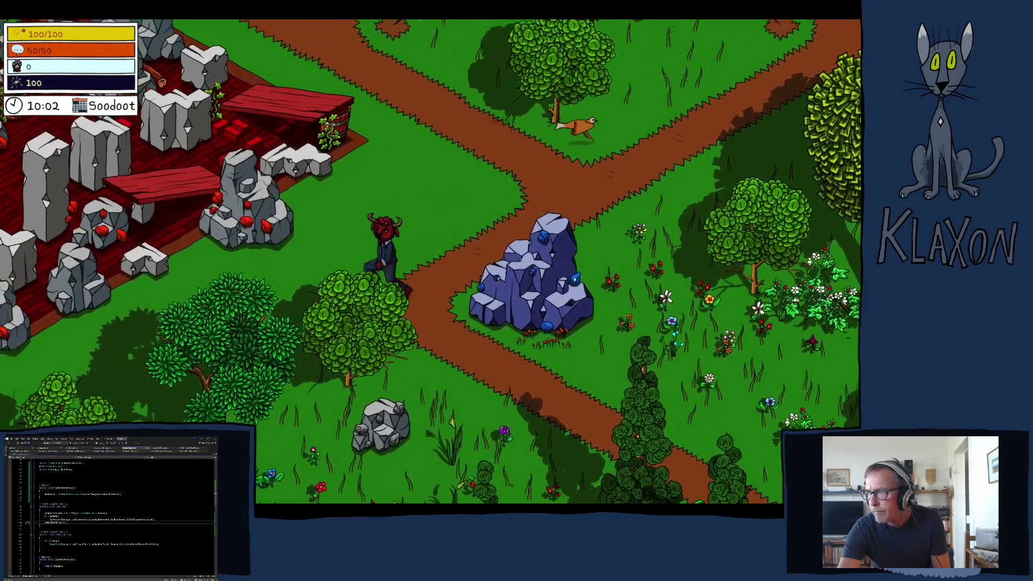
key(a)
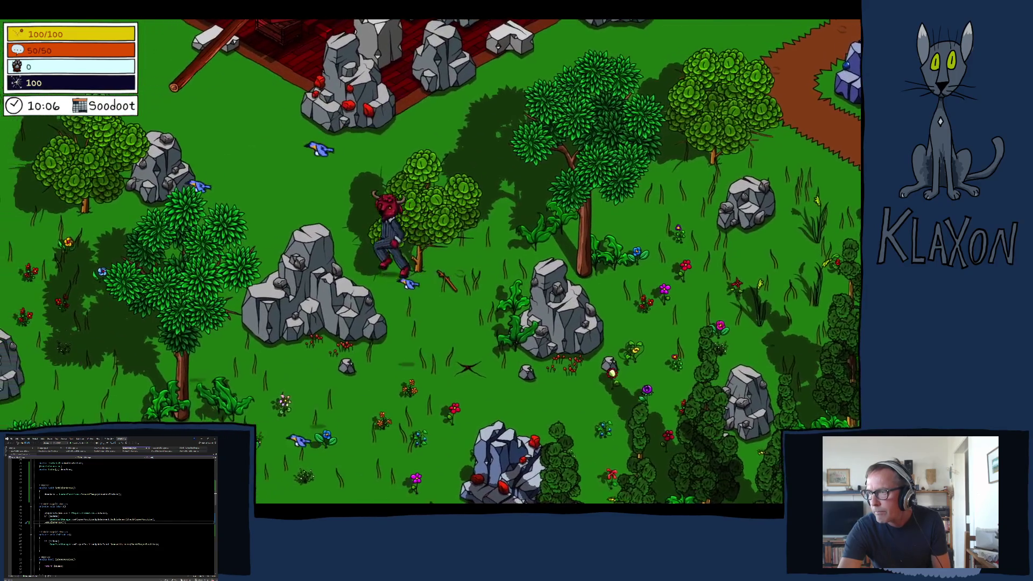
key(a)
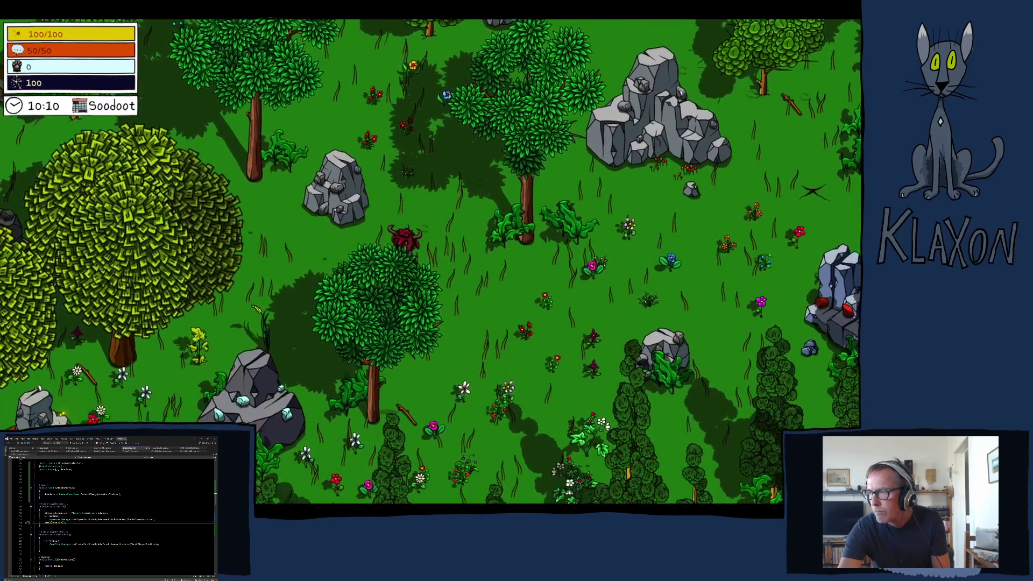
key(a)
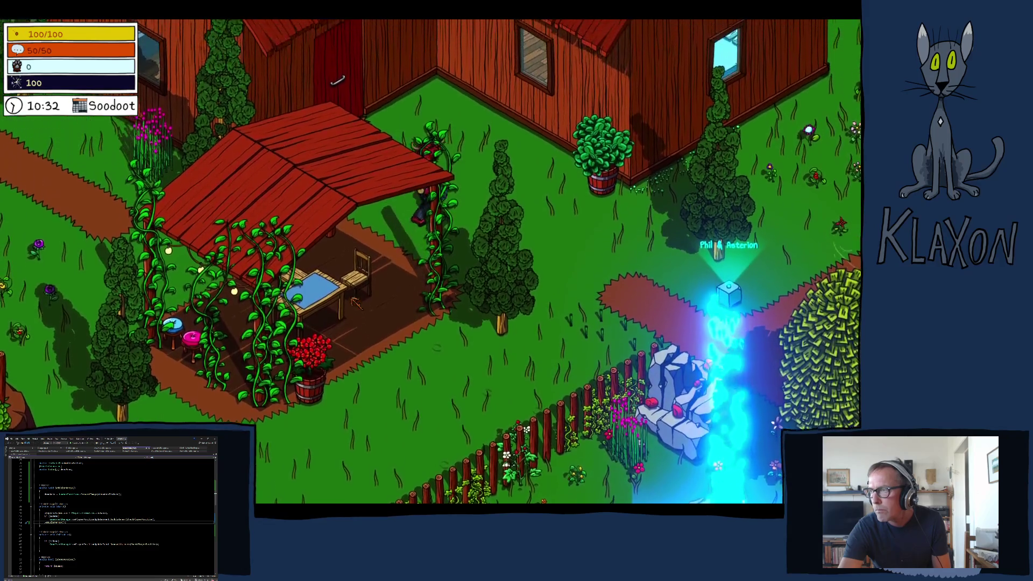
- Walk right past the glowing cube toward the well and pause the game
key(d)
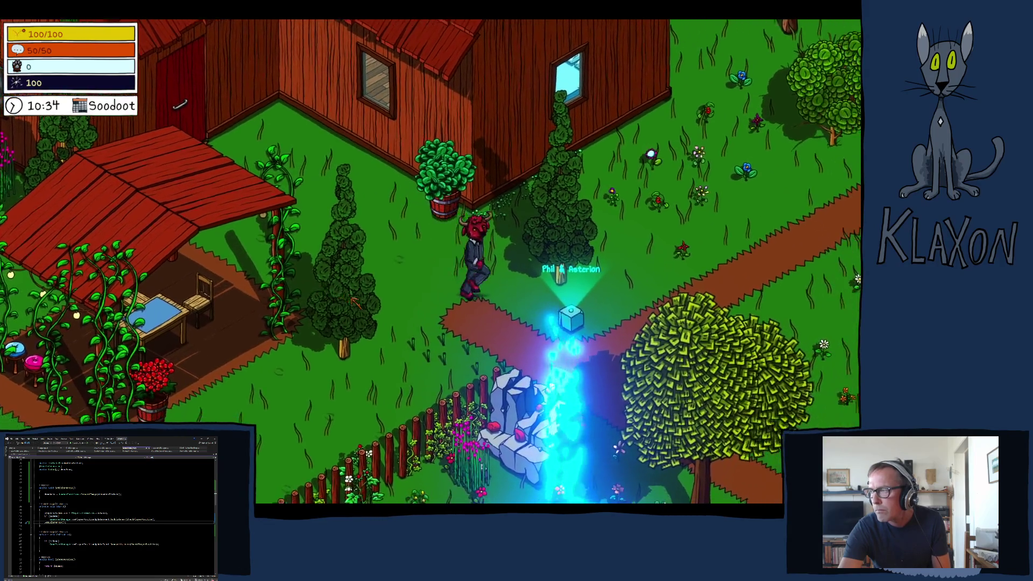
key(d)
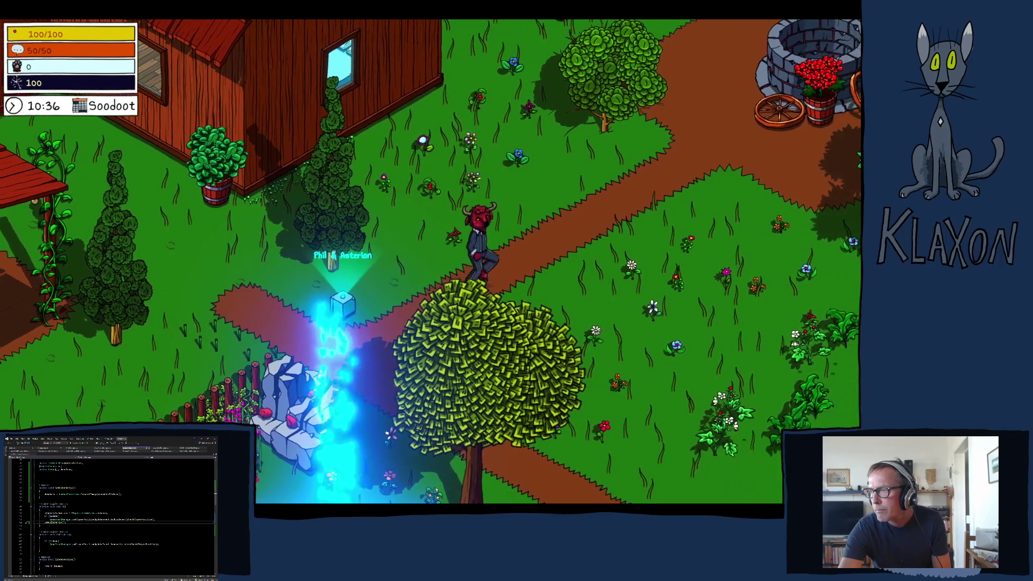
key(Escape)
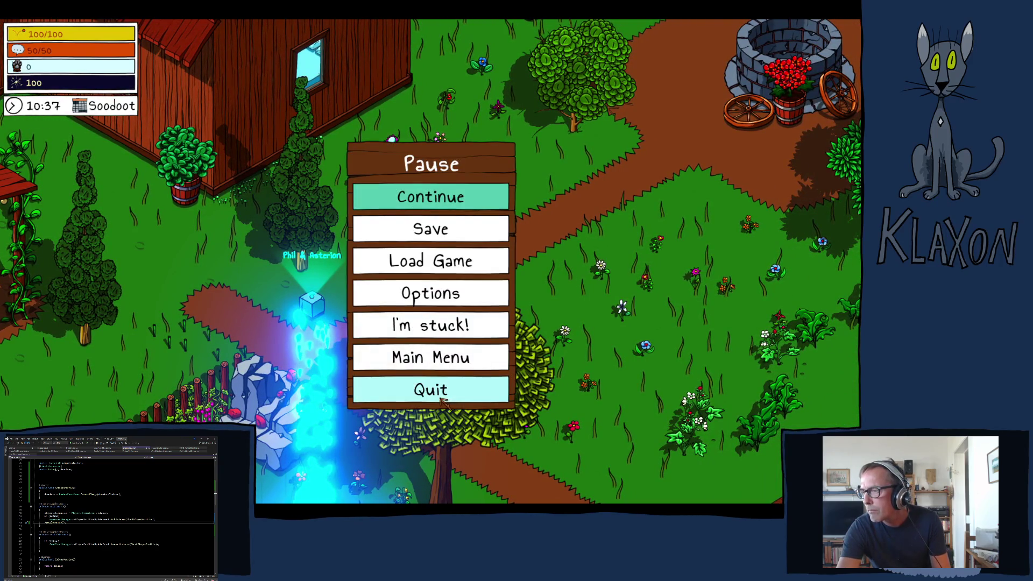
- Quit the game from the Pause menu, confirming the 'Have you saved recently?' prompt
click(423, 395)
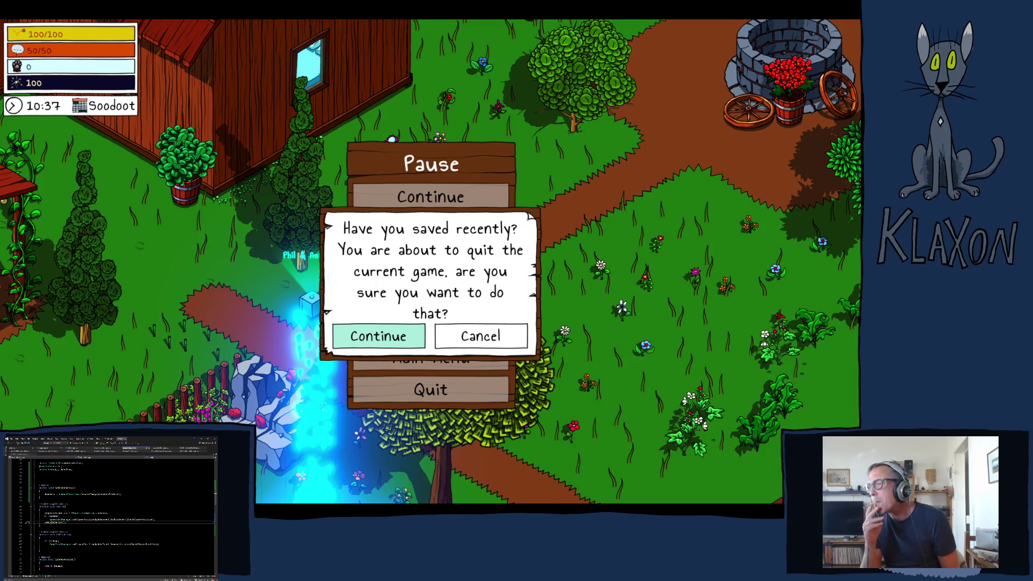
key(Return)
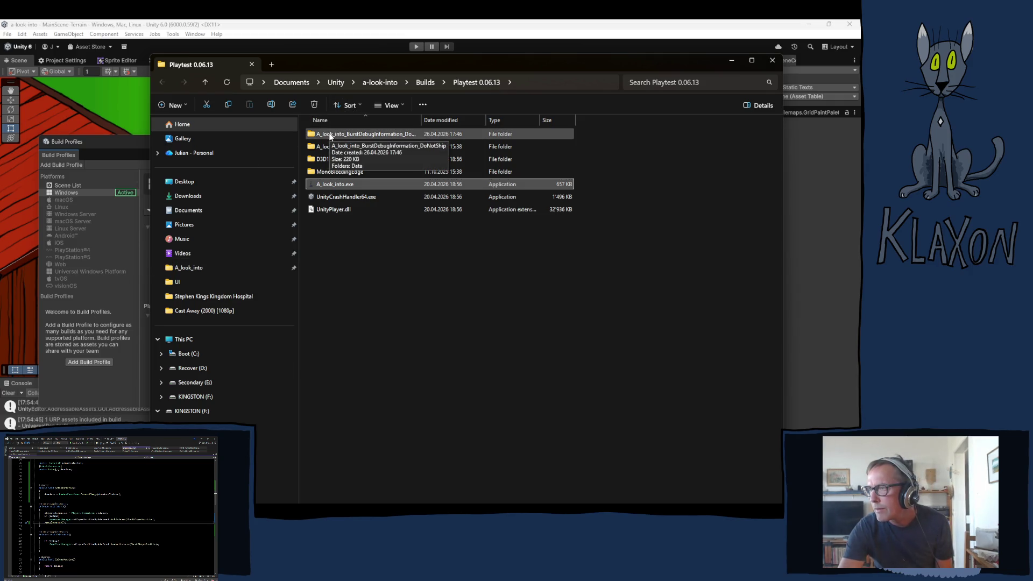
- Compress A_look_into_Data through UnityPlayer.dll into A_look_into.zip
click(323, 148)
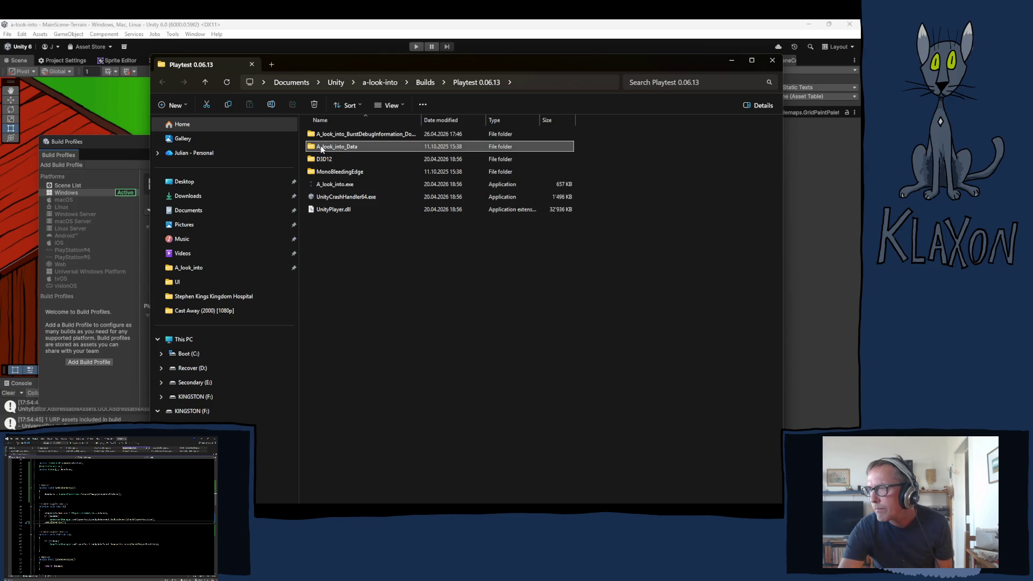
shift+click(329, 211)
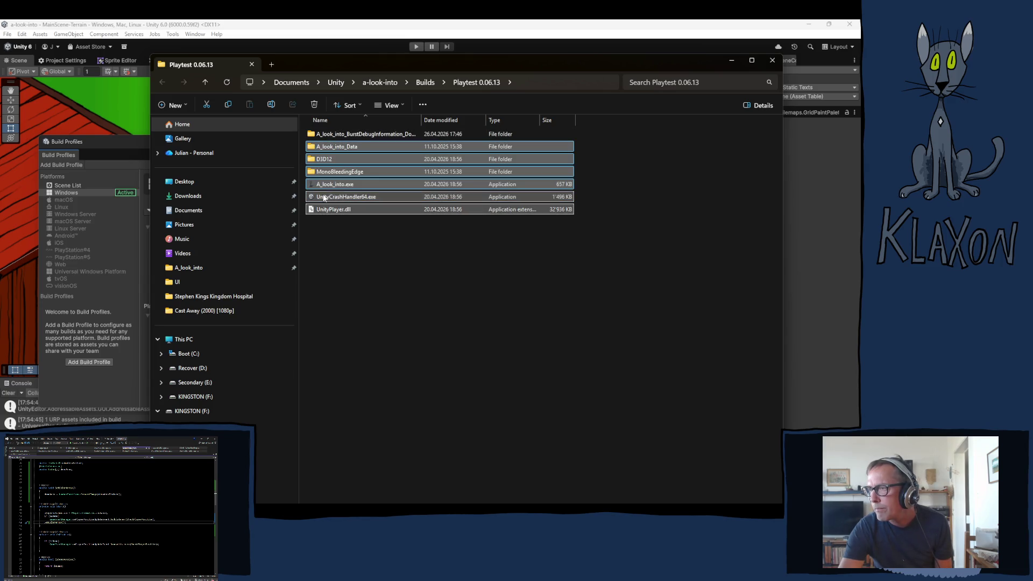
right_click(321, 185)
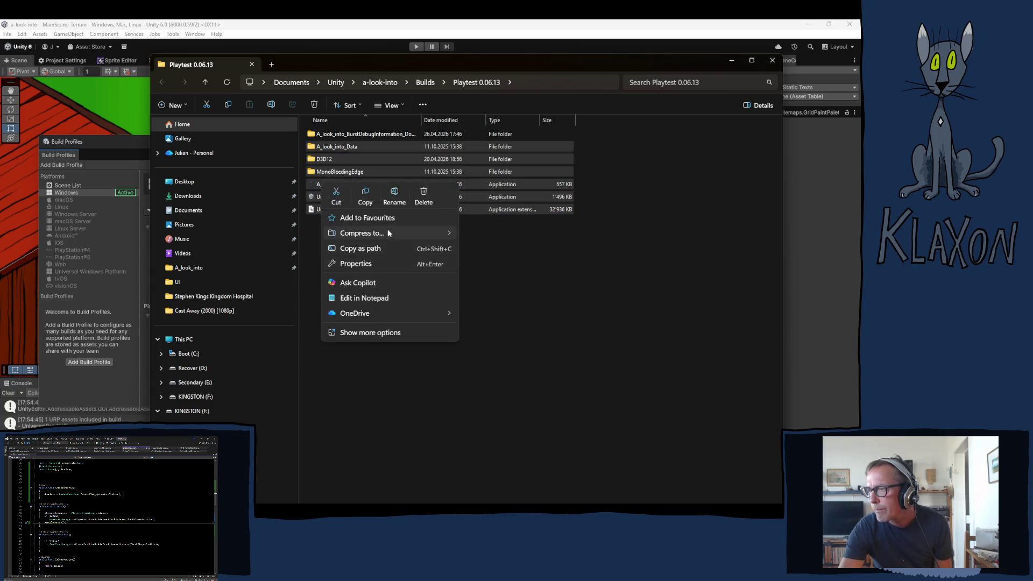
mouse_move(385, 232)
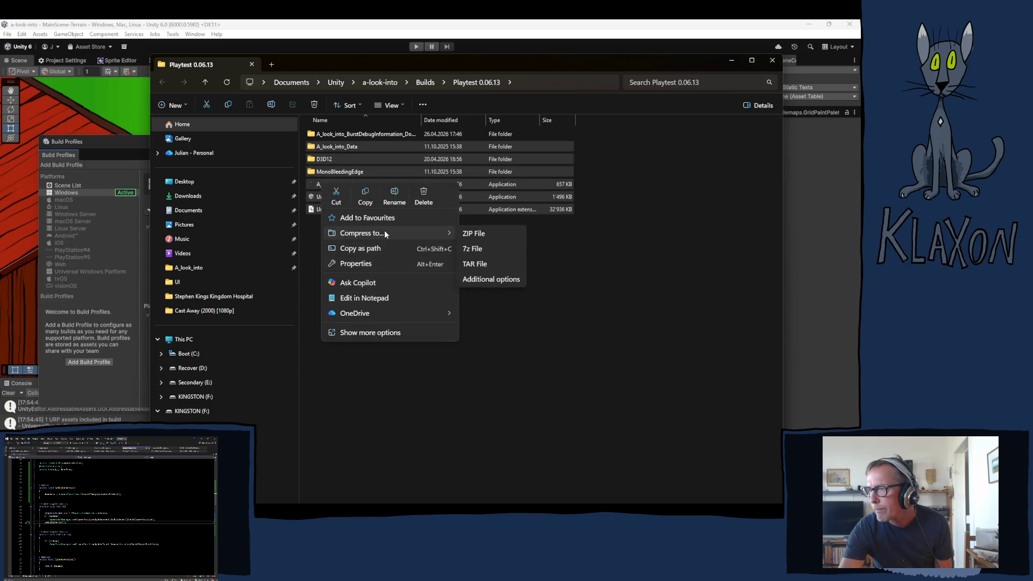
click(473, 234)
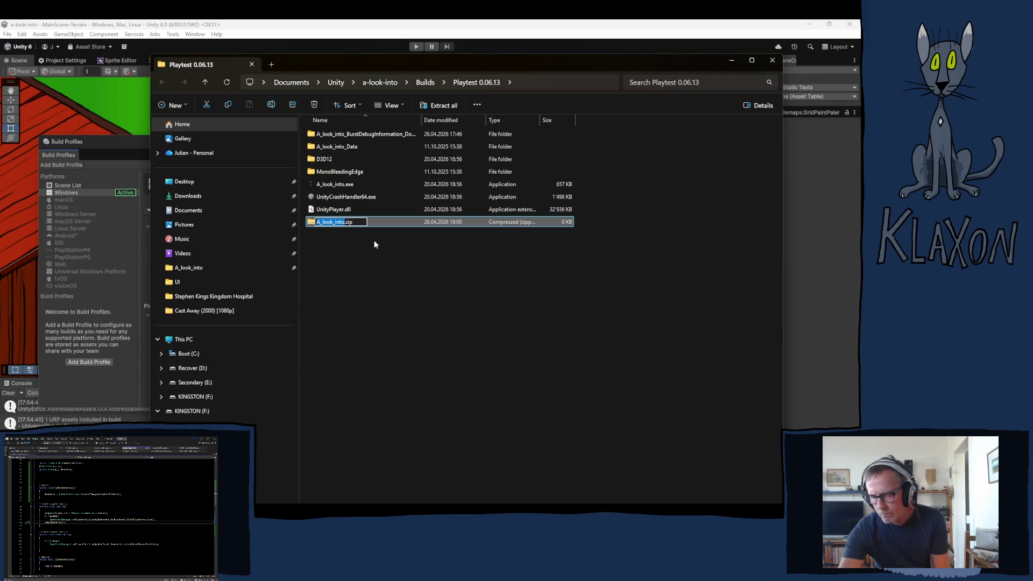
key(Return)
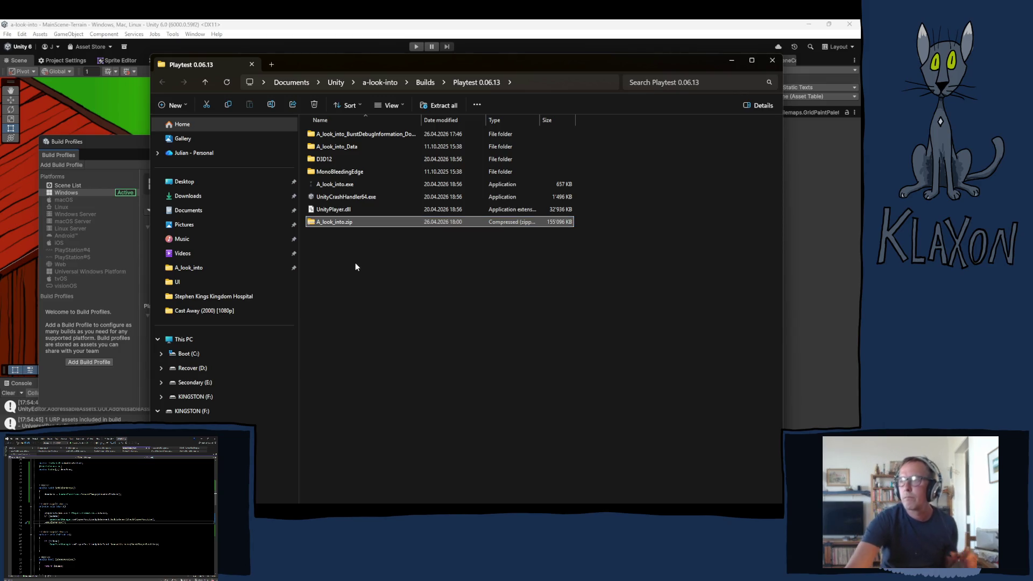
click(358, 247)
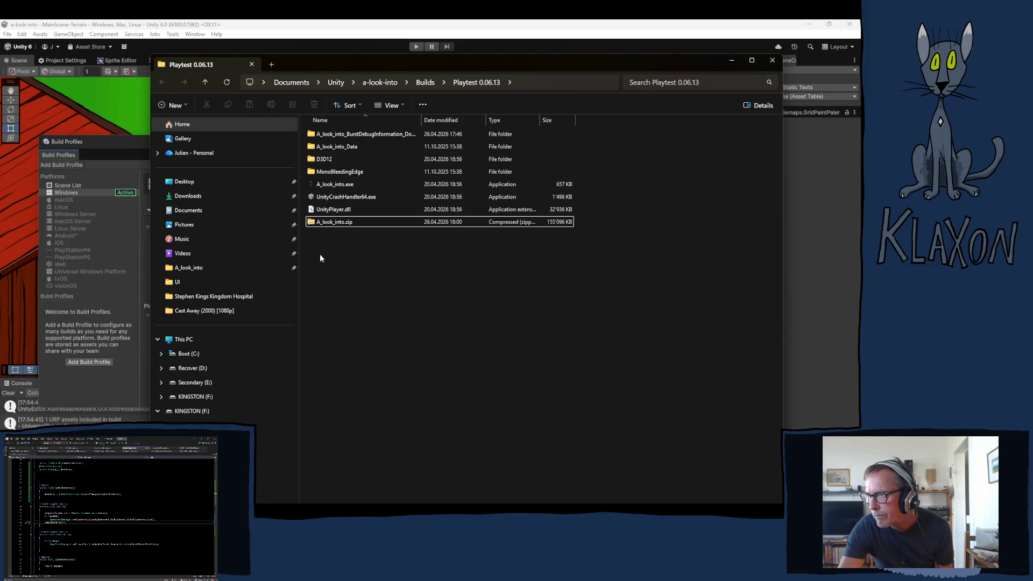
- On MainScene-Terrain's GameManager, turn Demo Manager's Is Demo on and Is Playtest off
click(114, 142)
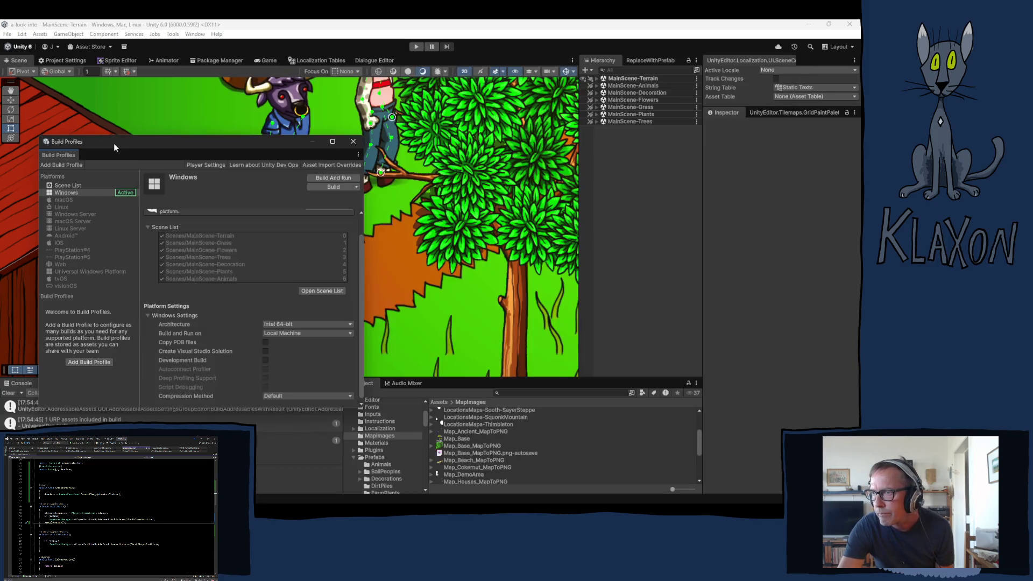
click(596, 78)
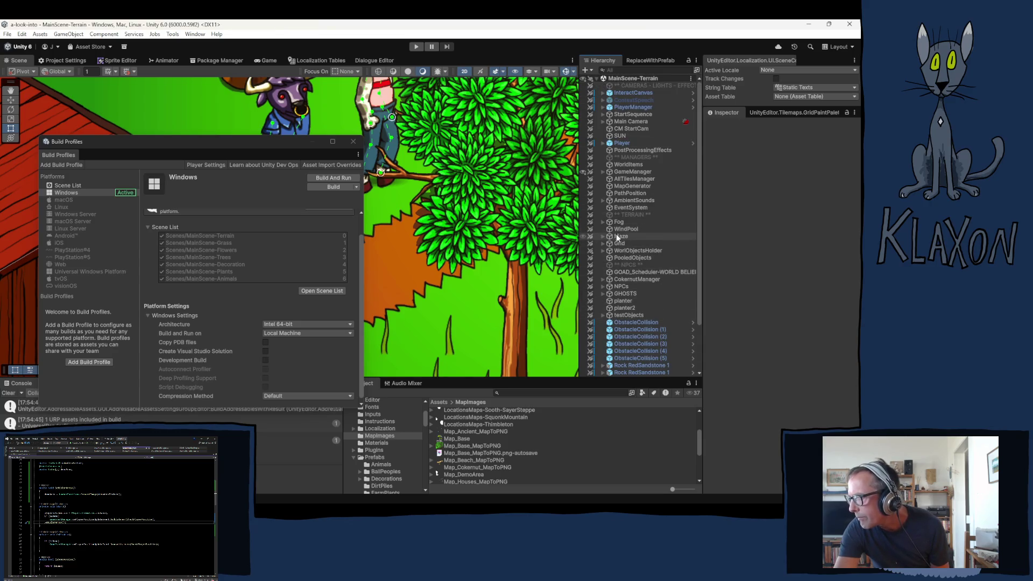
click(620, 173)
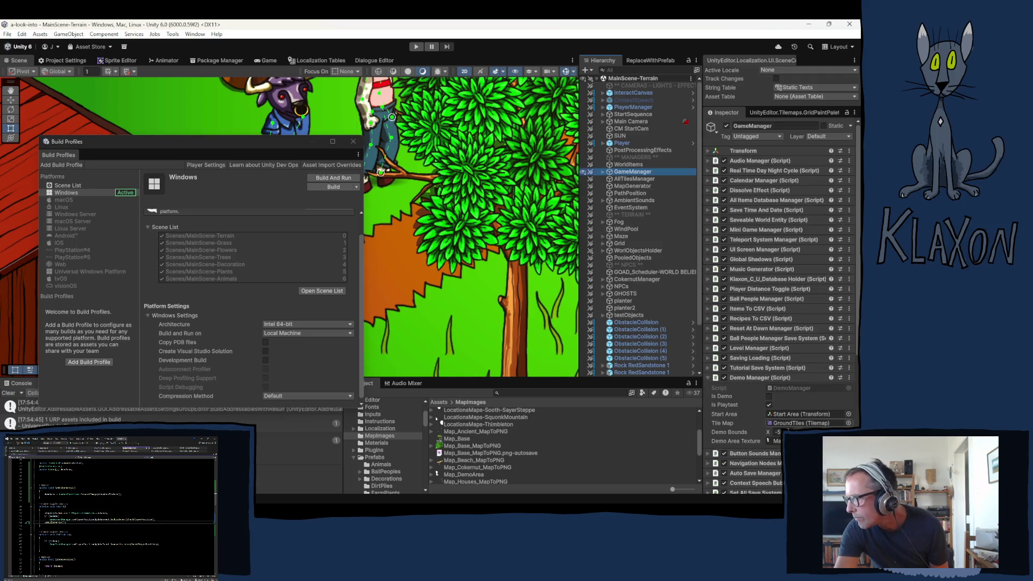
click(769, 396)
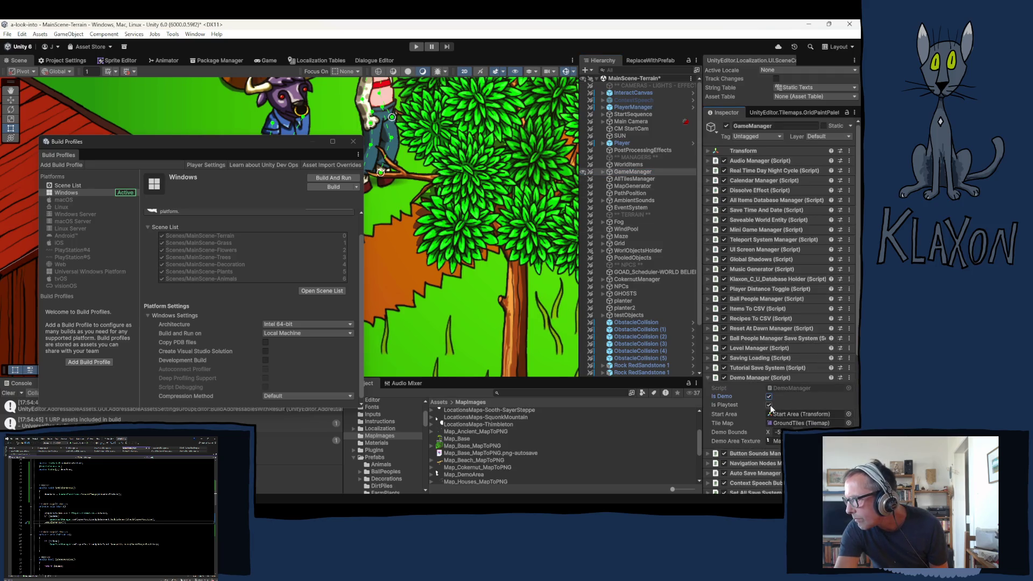
click(769, 404)
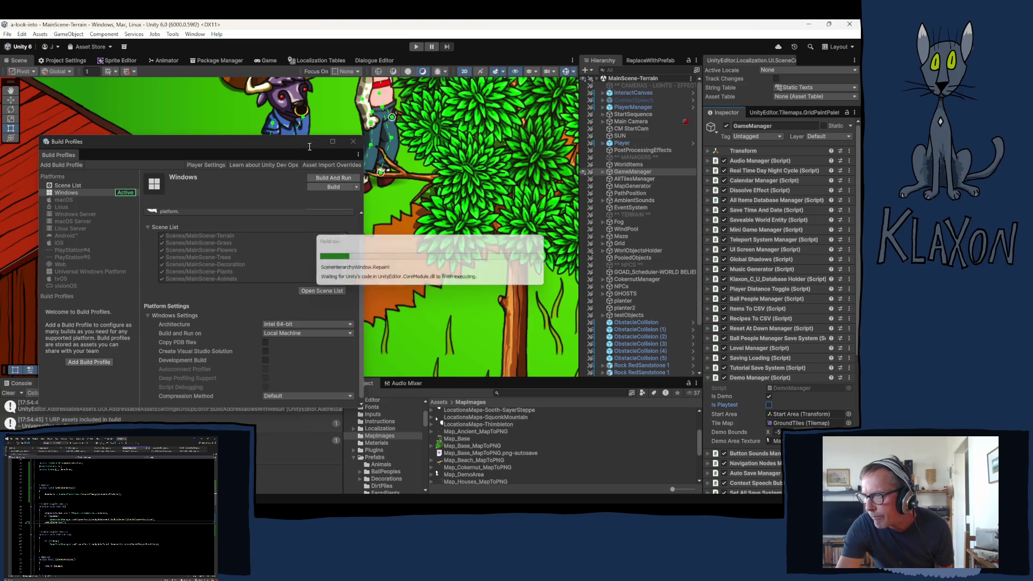
- Build the game into a newly created Builds folder named Demo 0.06.13
click(327, 186)
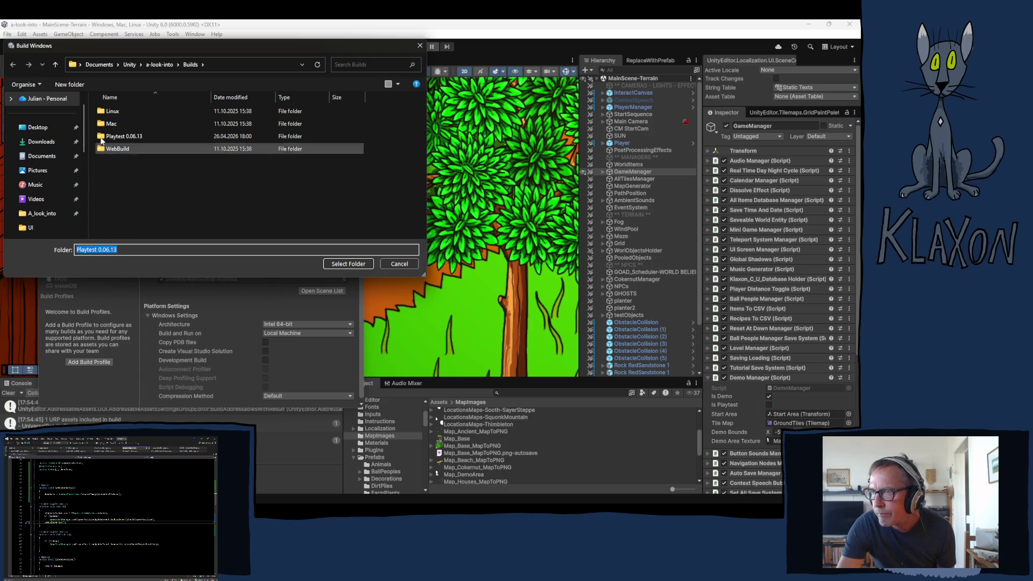
click(75, 83)
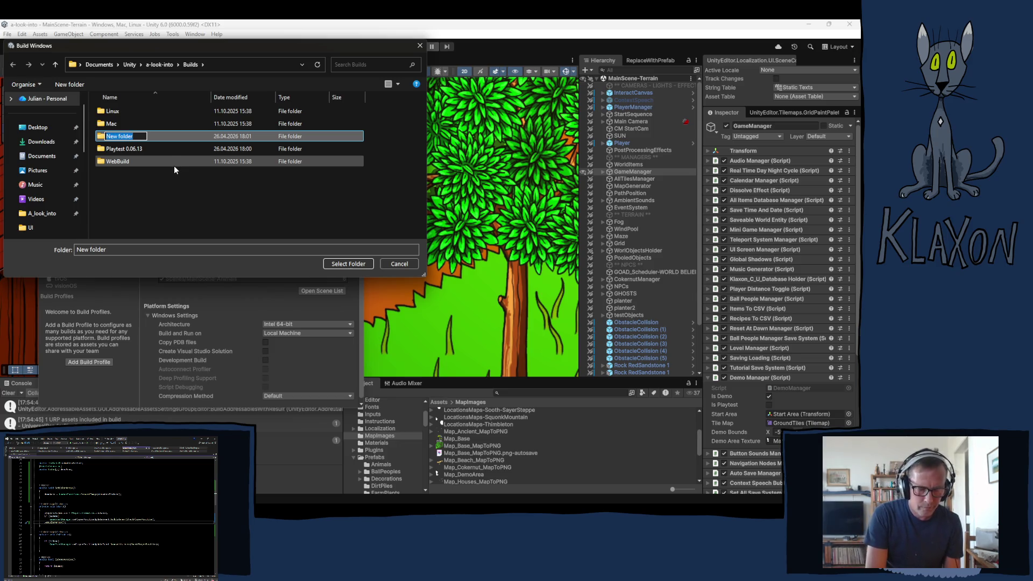
text(Demo)
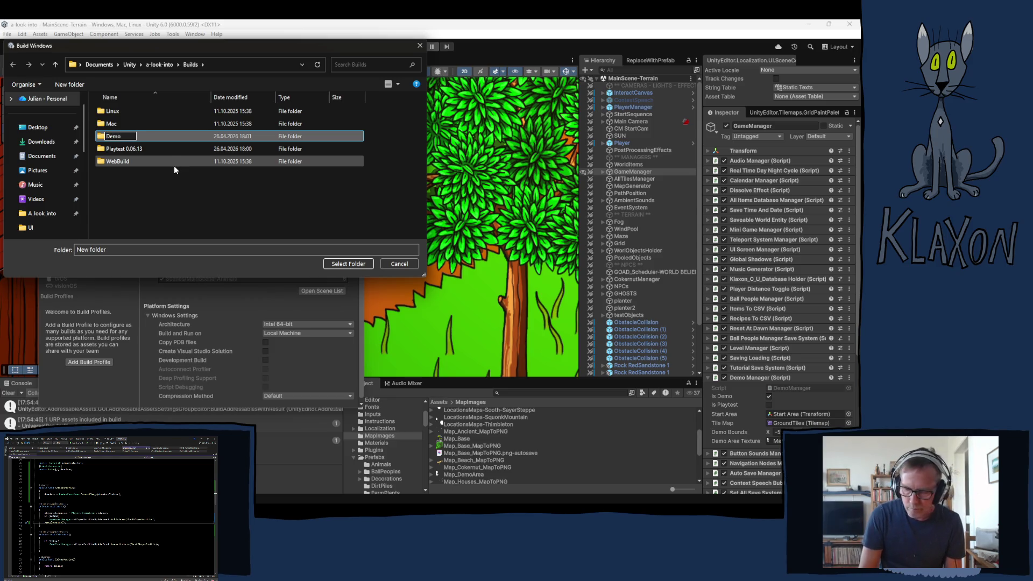
text( 0.06.)
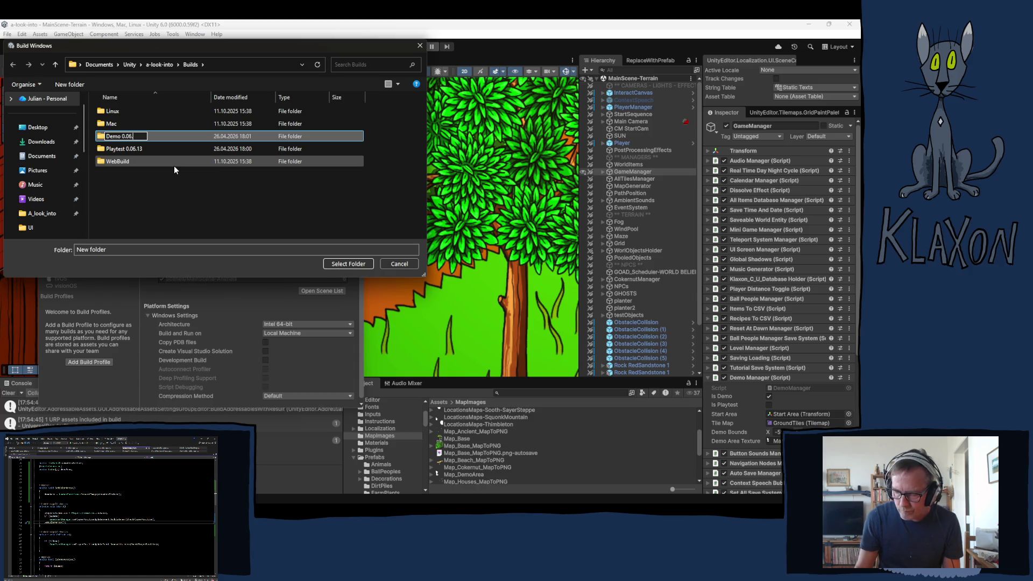
text(13)
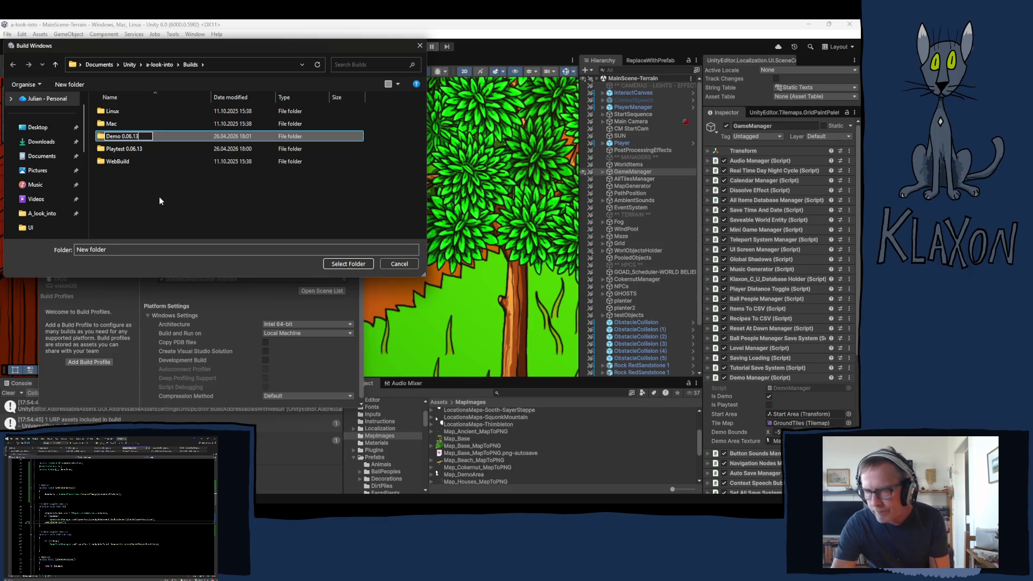
key(Return)
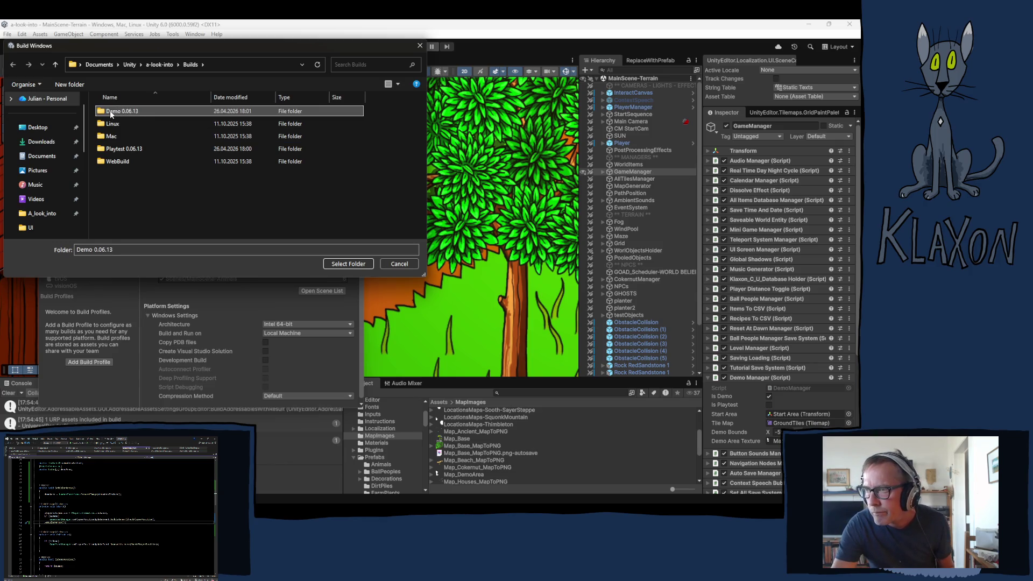
double_click(111, 113)
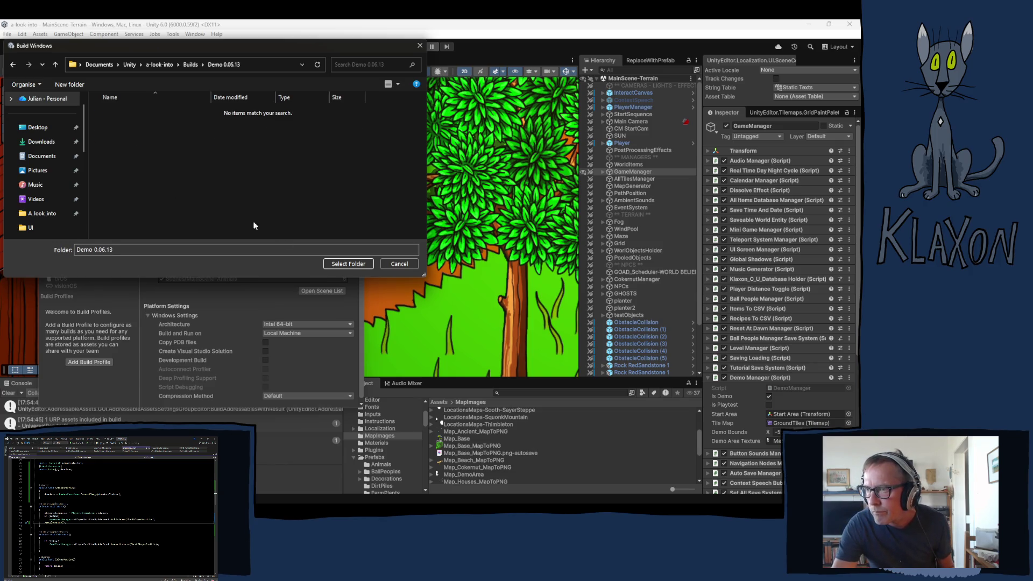
click(347, 262)
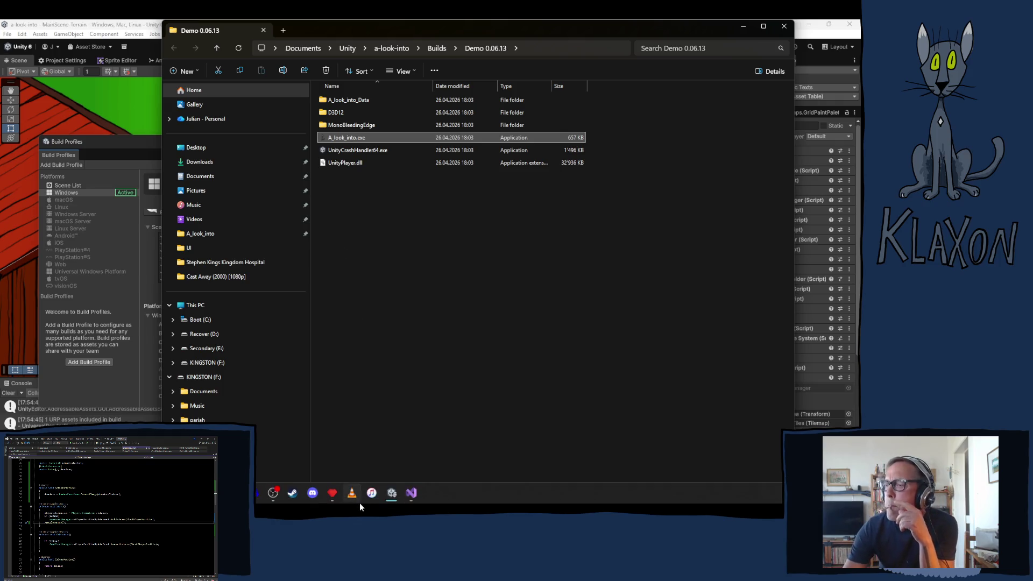
mouse_move(395, 491)
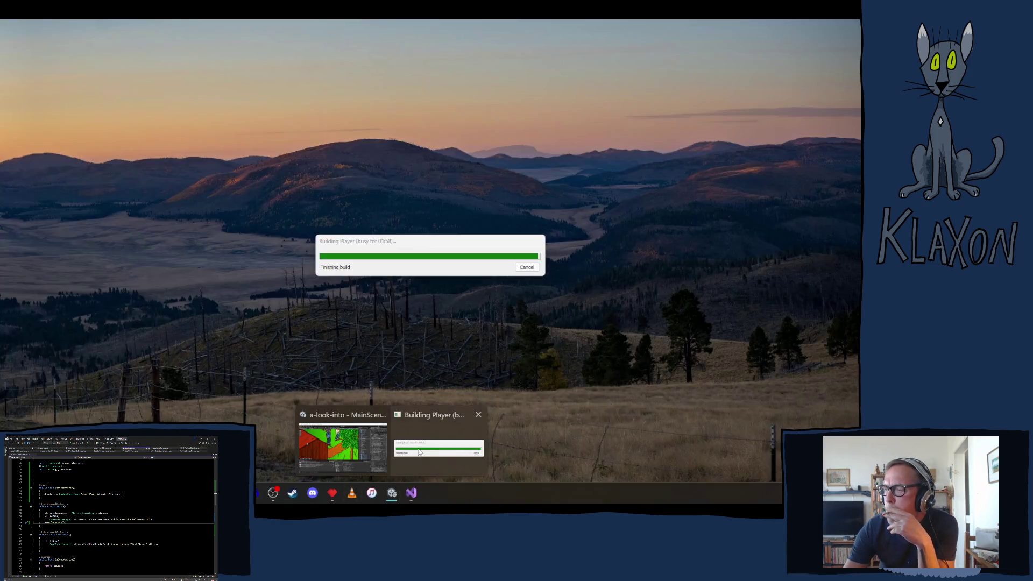
click(418, 448)
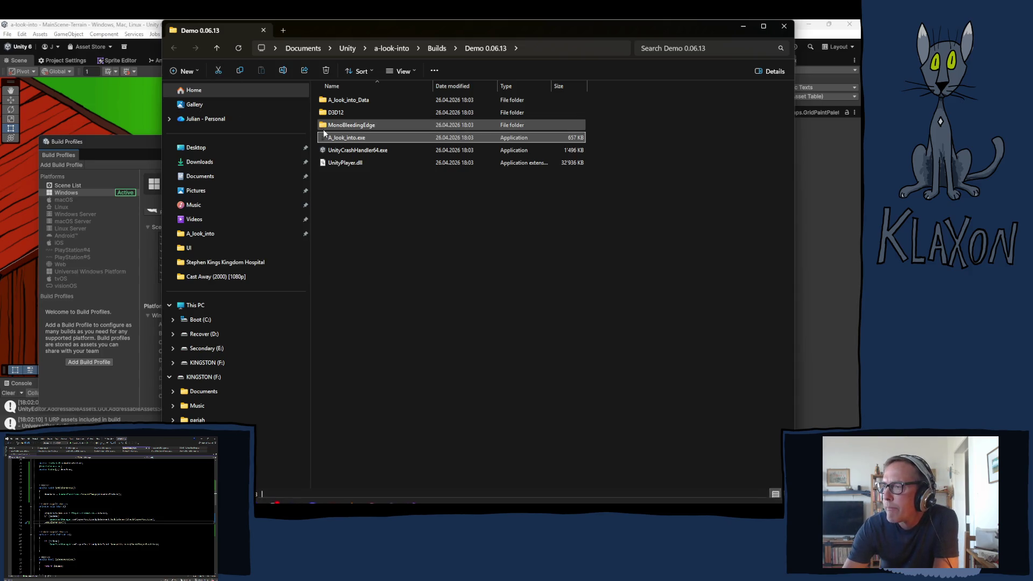
double_click(343, 138)
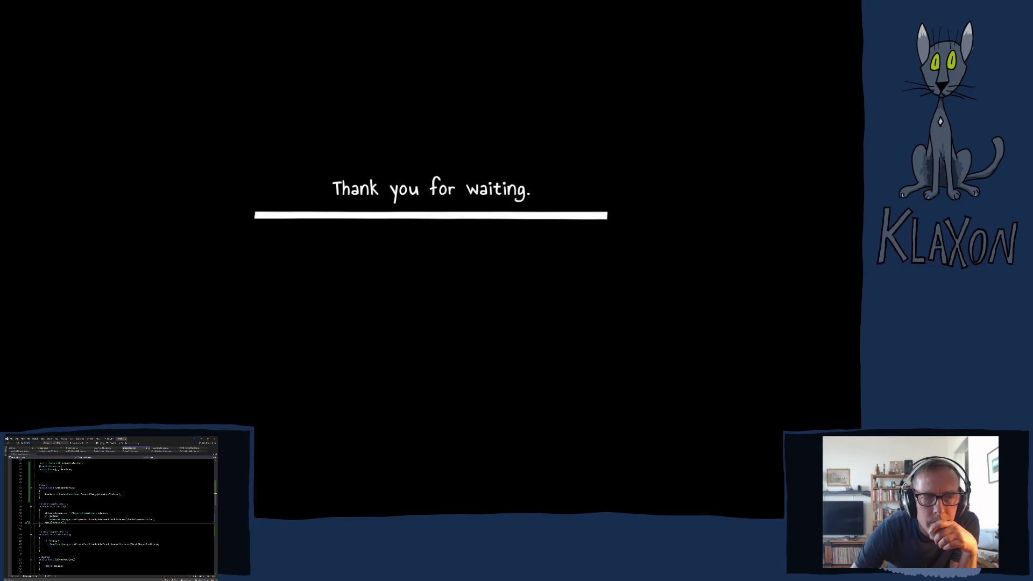
key(alt+Tab)
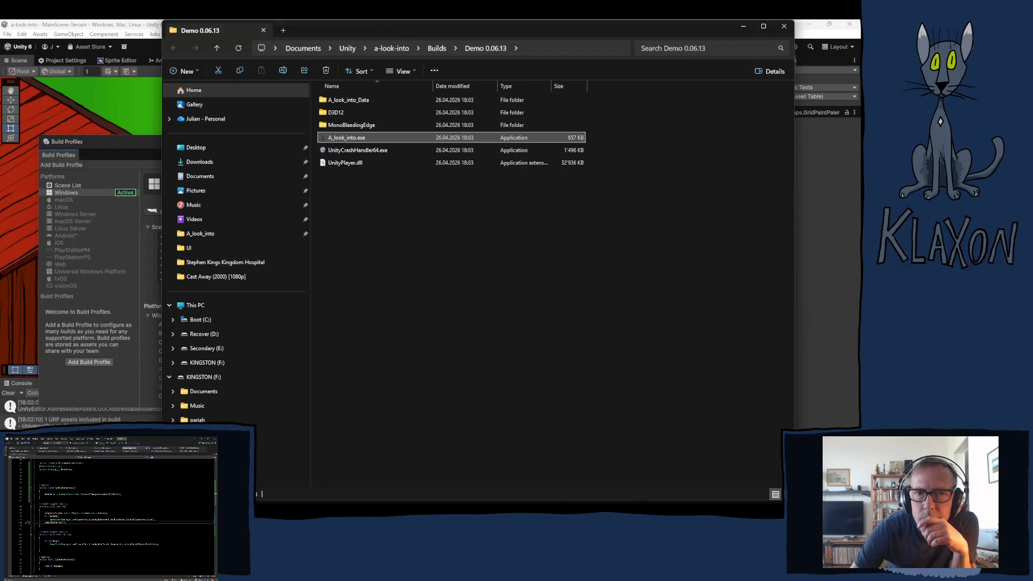
double_click(343, 137)
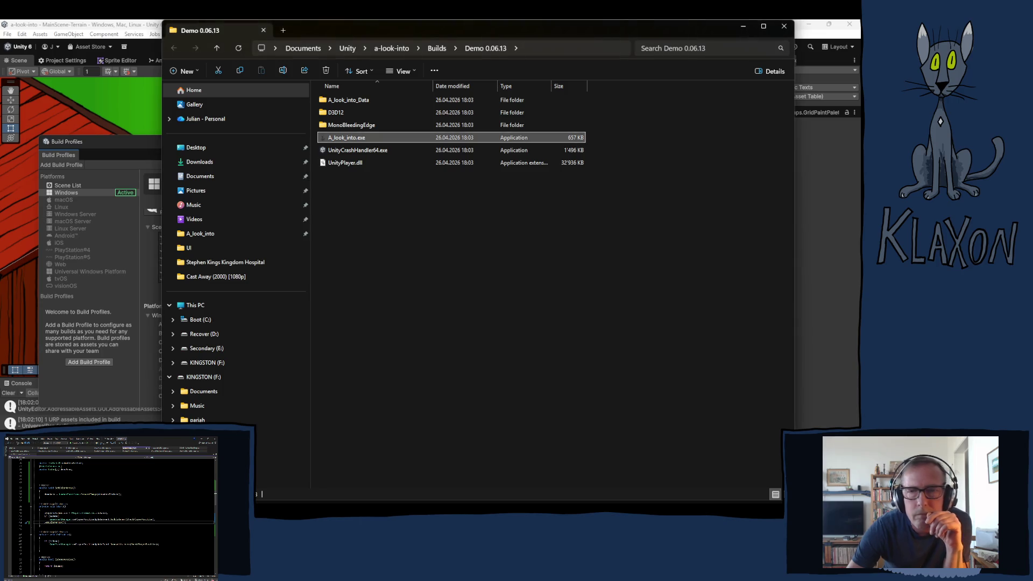
- Enable Development Build and Script Debugging, then rebuild into Demo 0.06.13
click(784, 26)
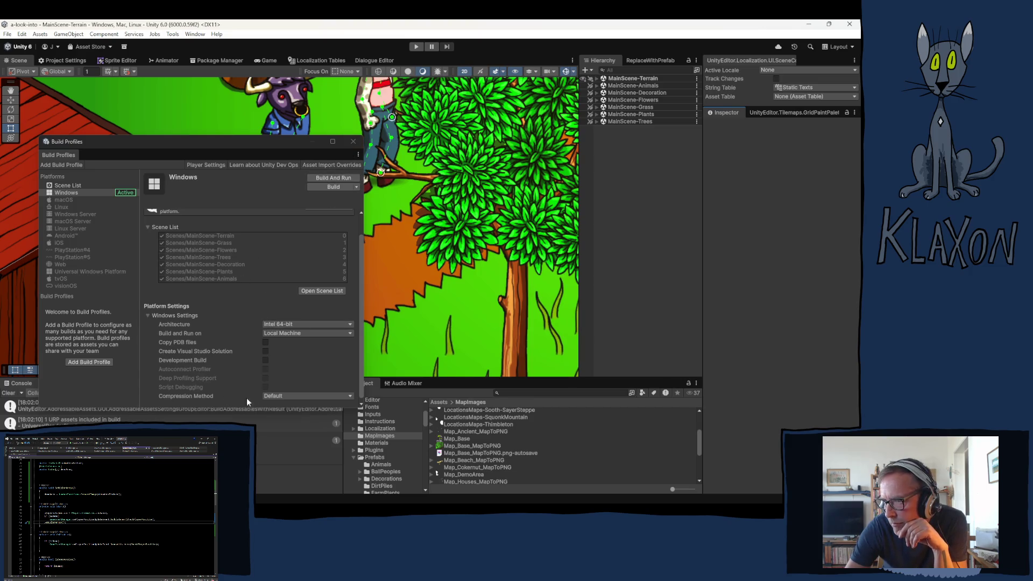
click(265, 360)
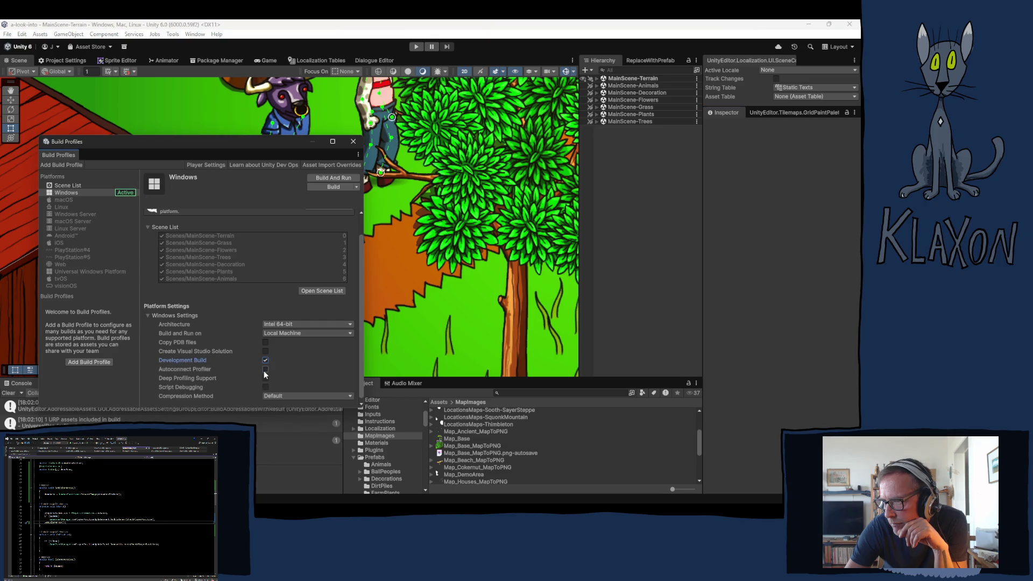
click(265, 388)
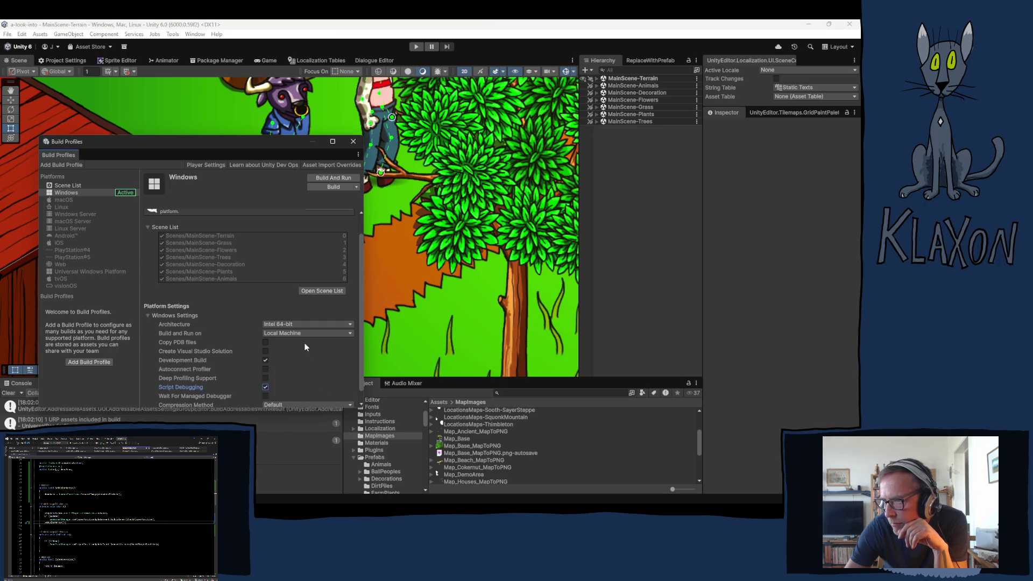
click(326, 185)
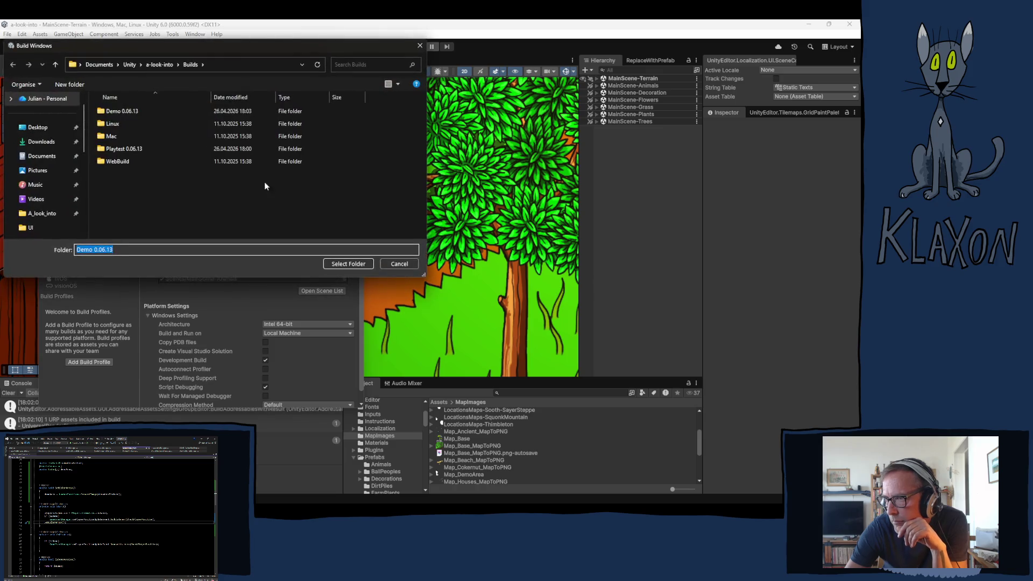
click(121, 110)
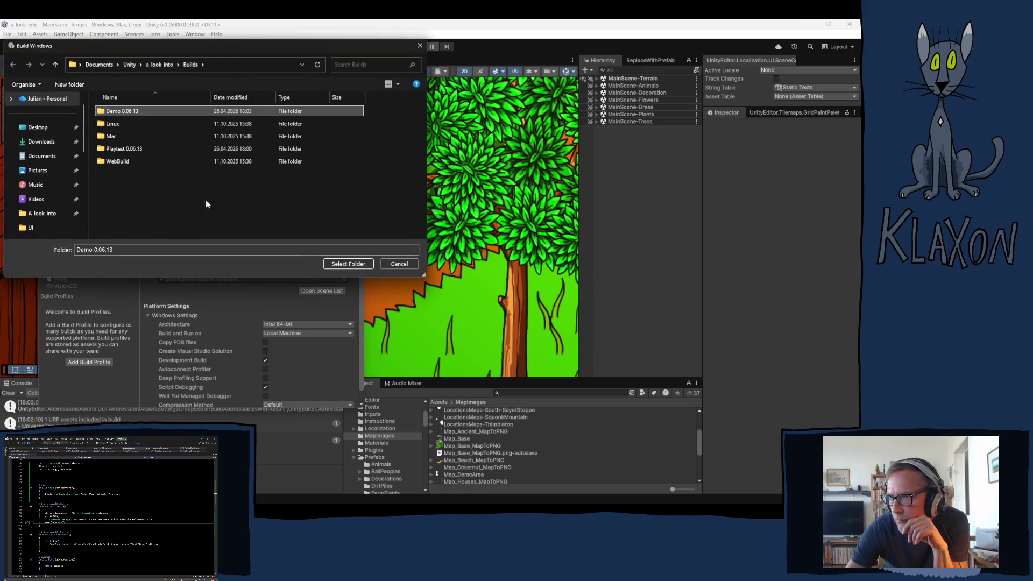
click(343, 265)
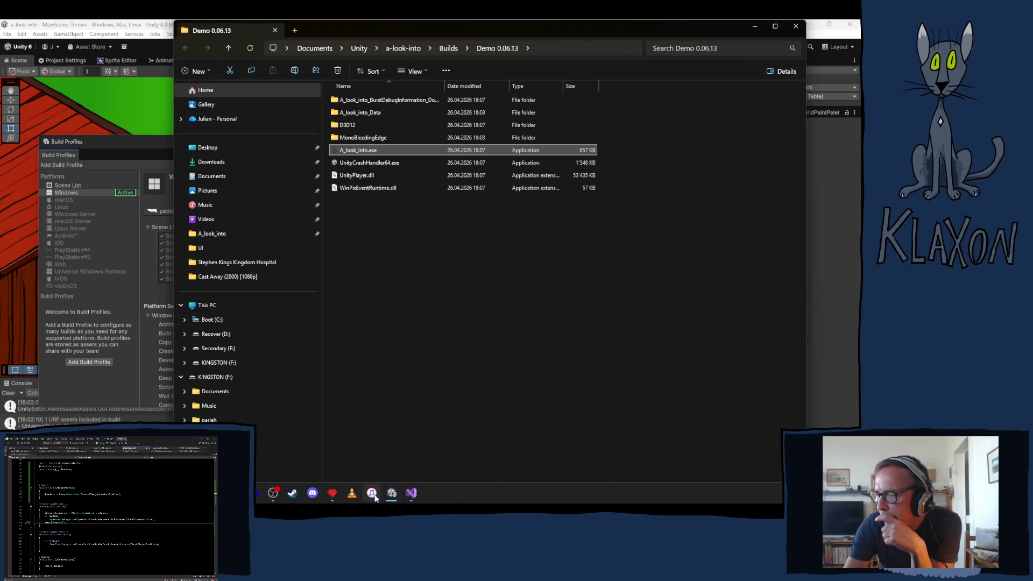
- Launch the new A_look_into.exe and allow it through the Windows firewall
mouse_move(392, 494)
click(420, 444)
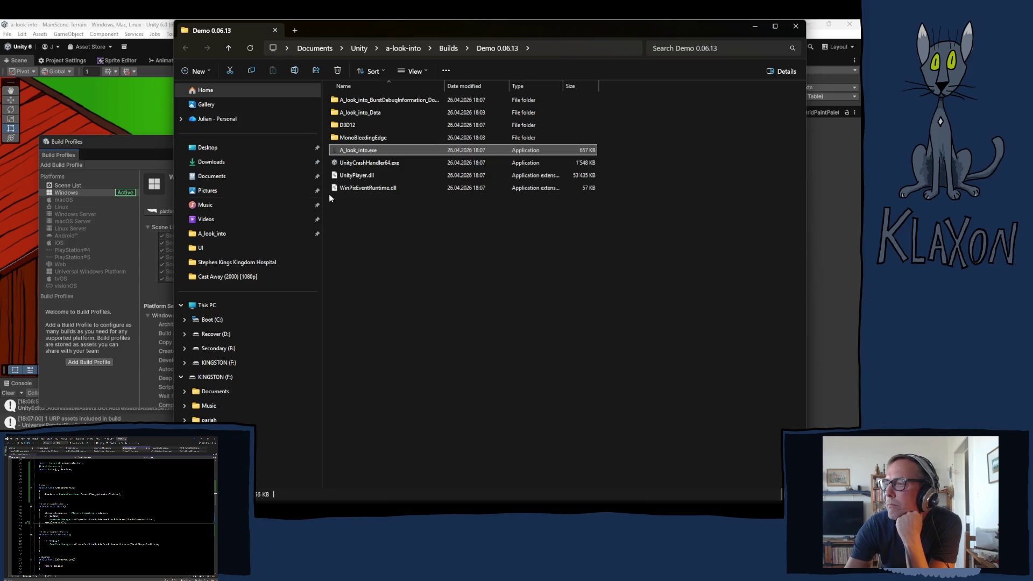
double_click(348, 151)
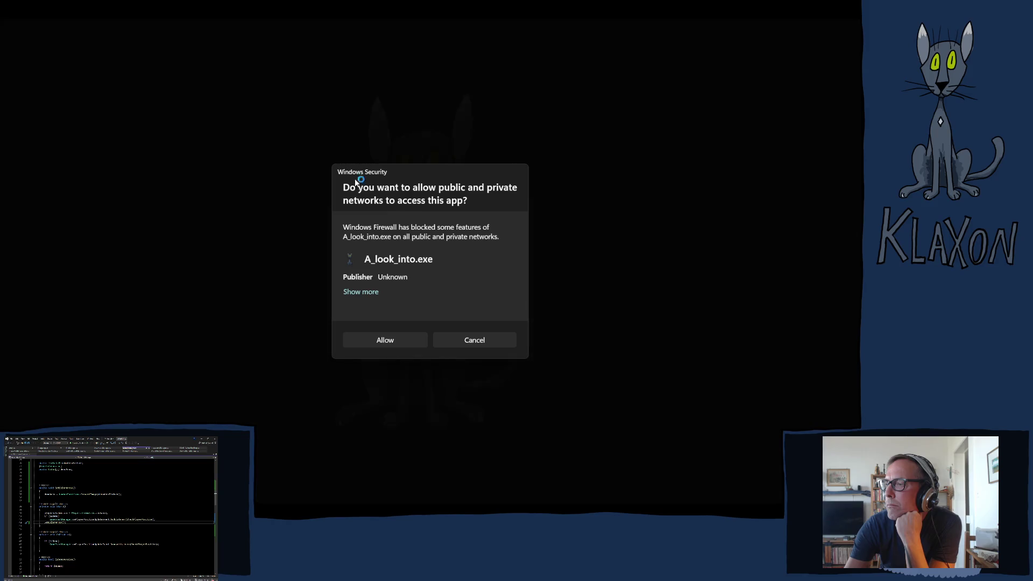
click(394, 341)
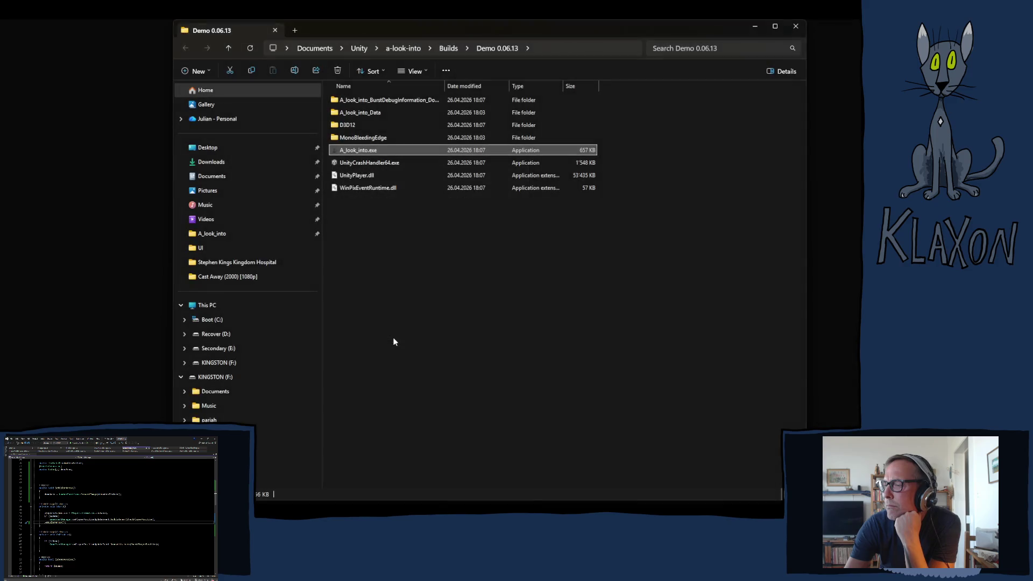
click(85, 171)
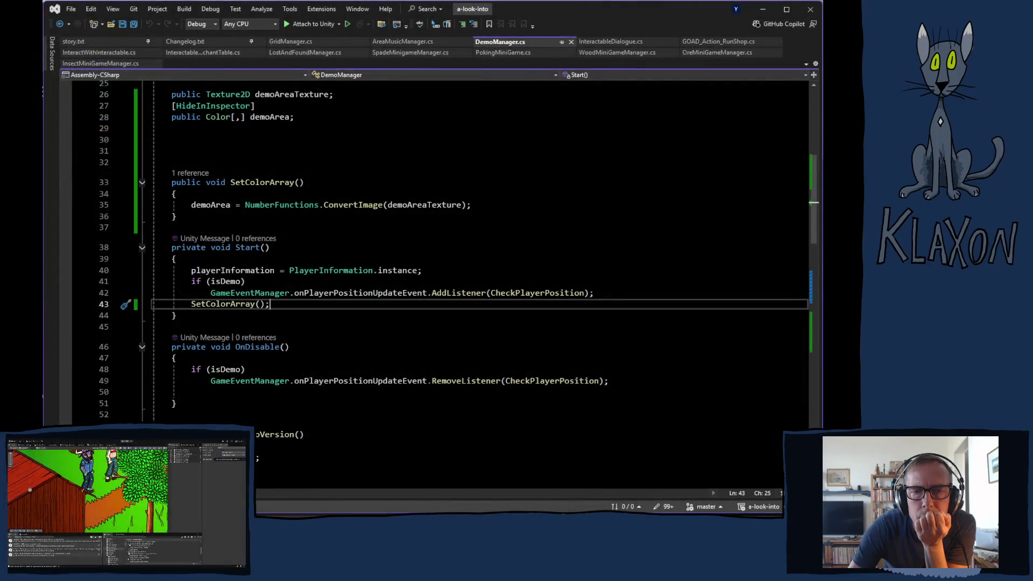
scroll(258, 421, down, 3)
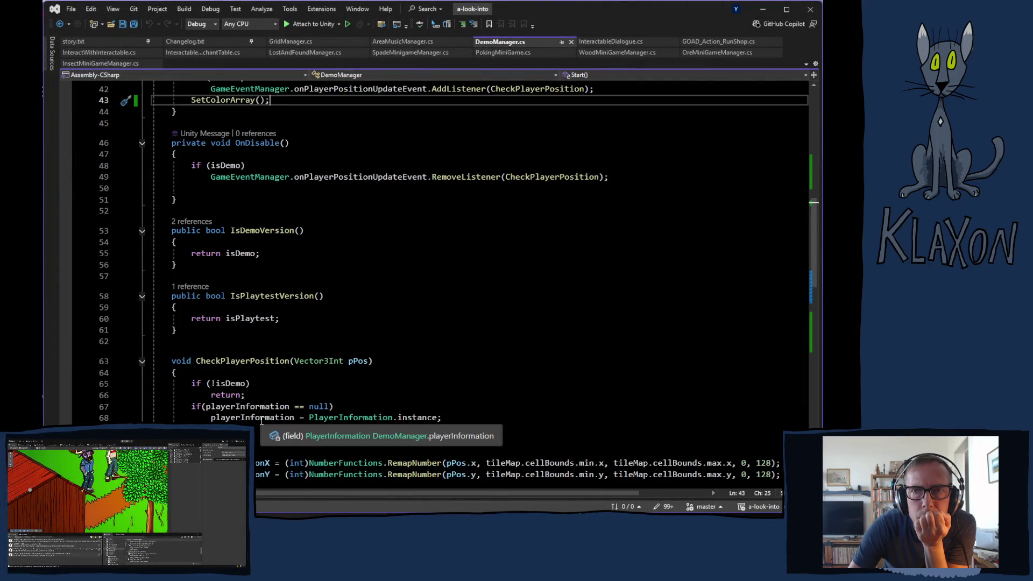
scroll(255, 421, down, 4)
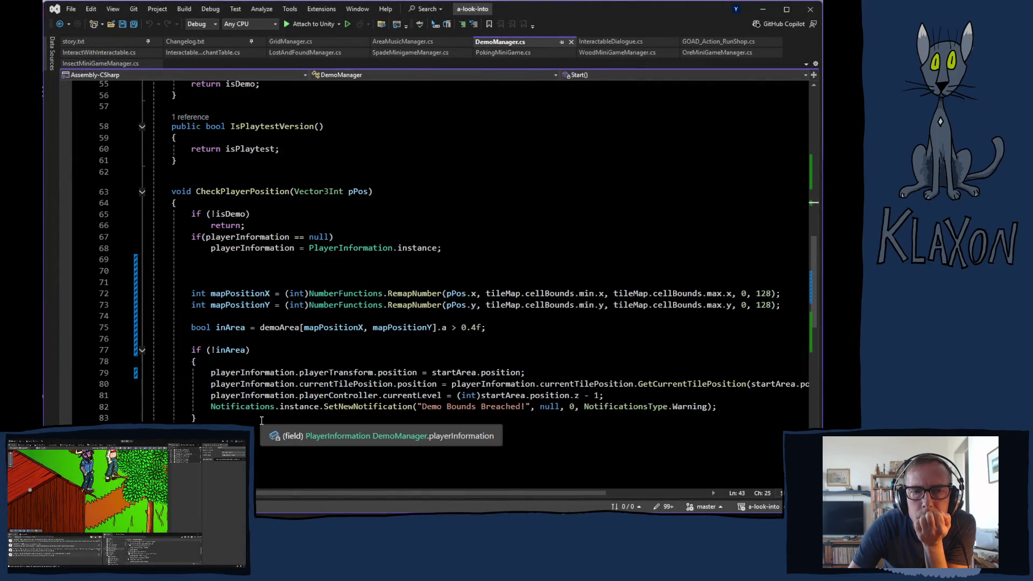
click(102, 294)
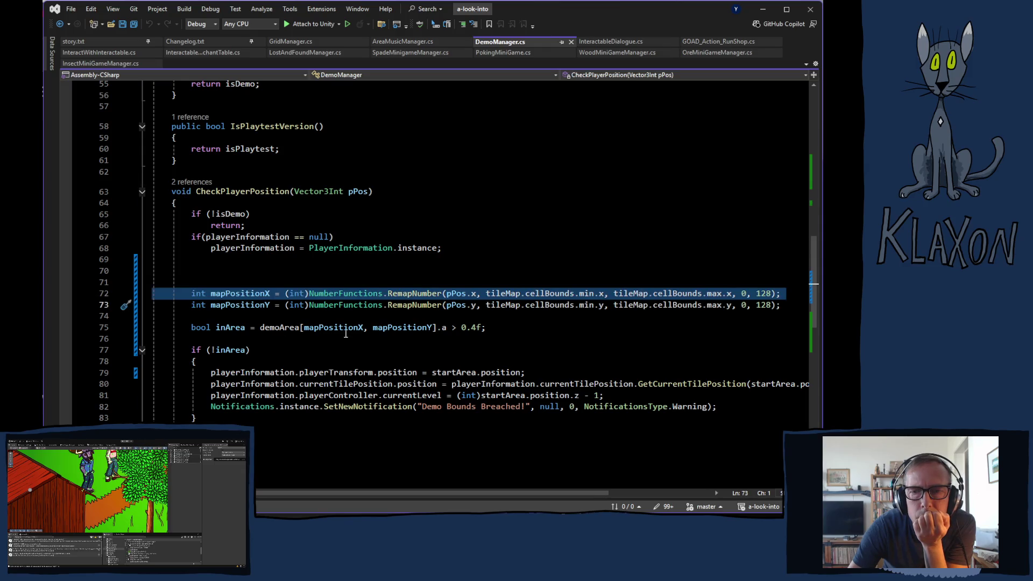
click(504, 295)
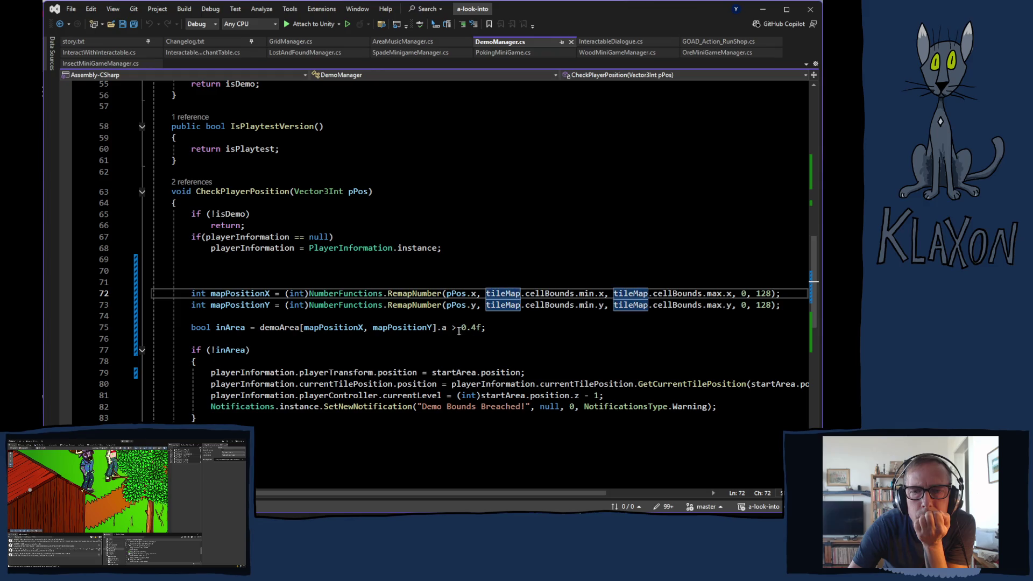
scroll(266, 339, up, 10)
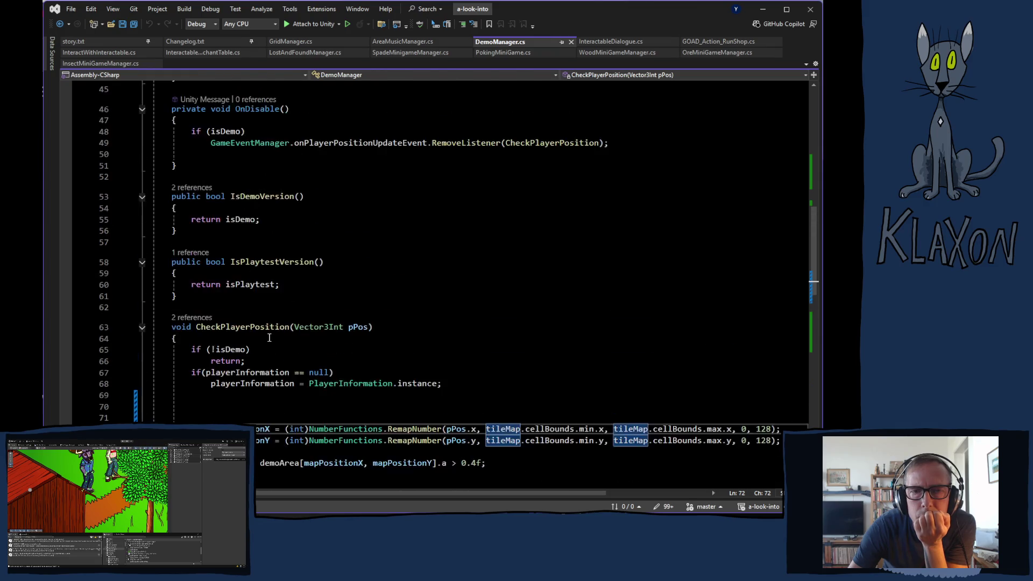
scroll(271, 337, up, 4)
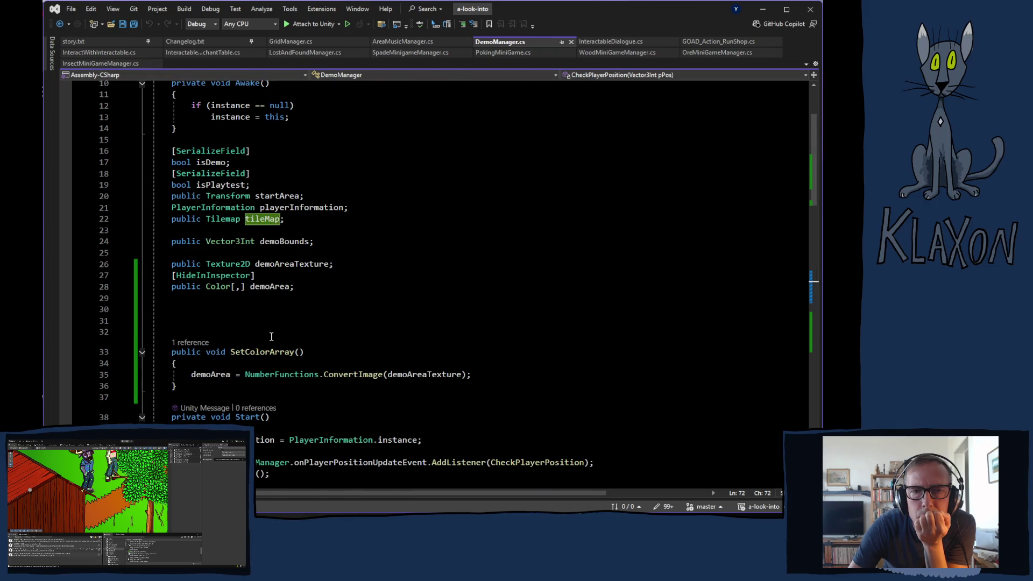
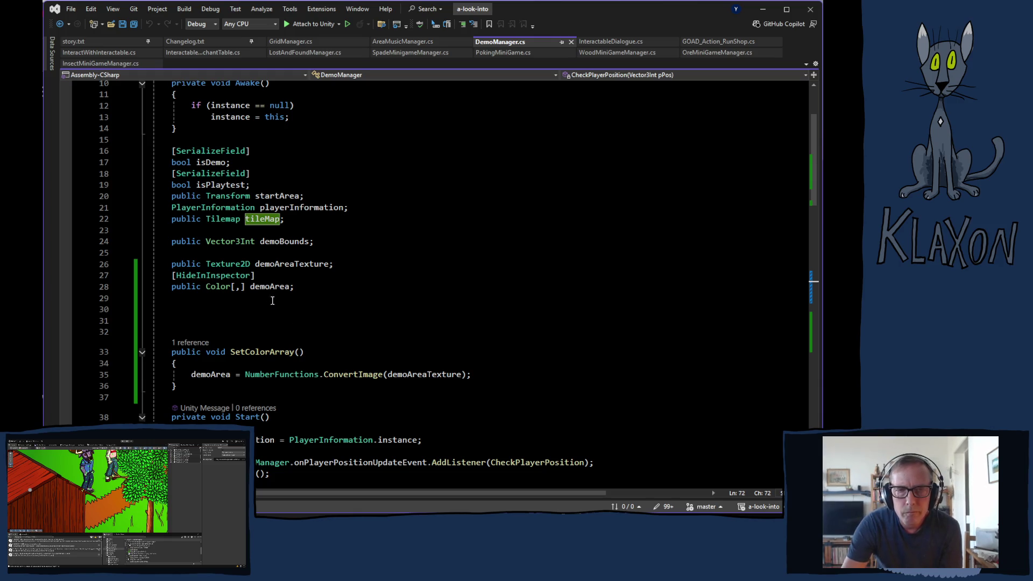
- Declare a non-public 'GridManager gridManager;' field on a new line below demoArea in DemoManager.cs
scroll(324, 362, down, 14)
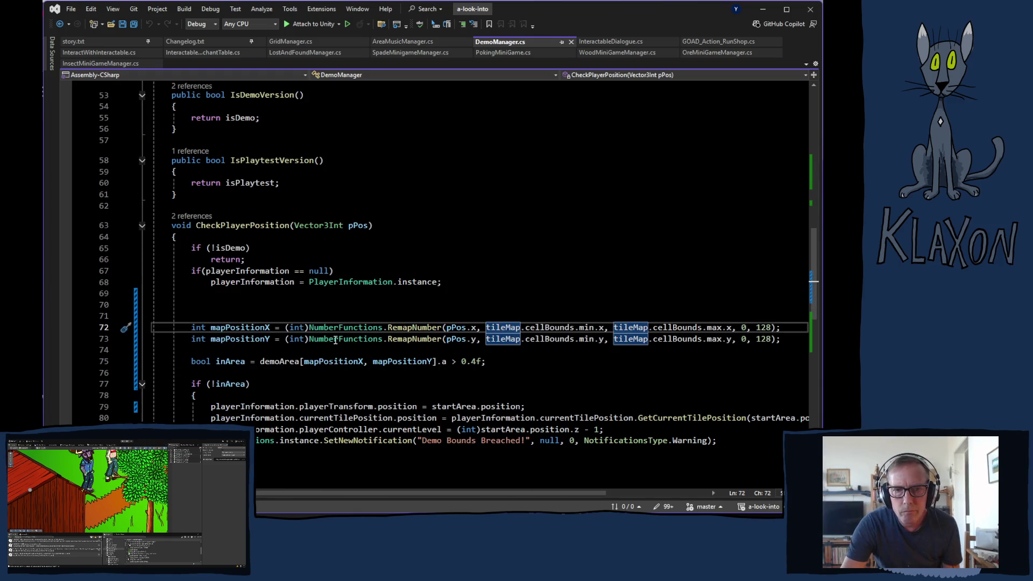
scroll(325, 285, up, 6)
scroll(325, 284, up, 8)
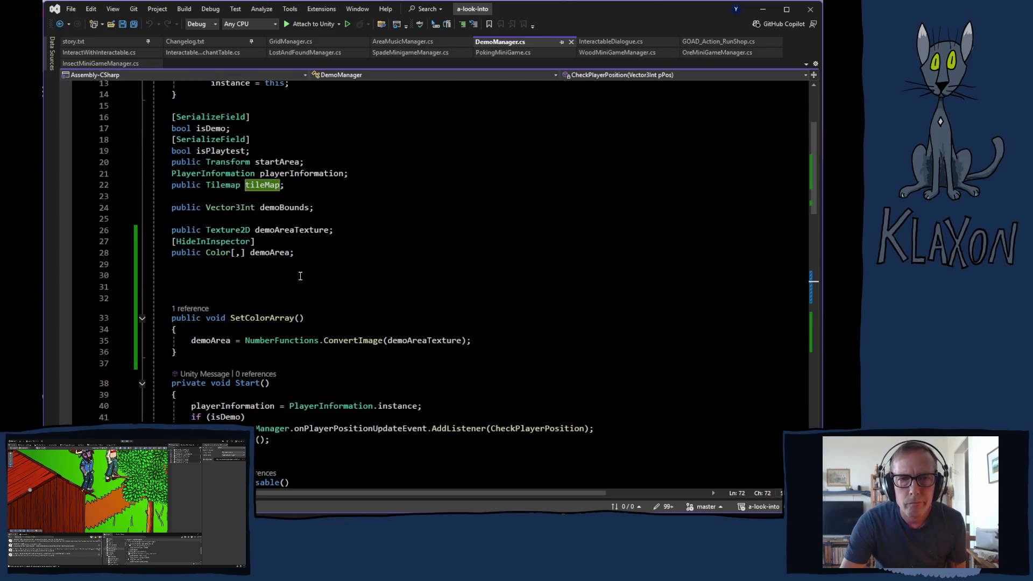
click(198, 262)
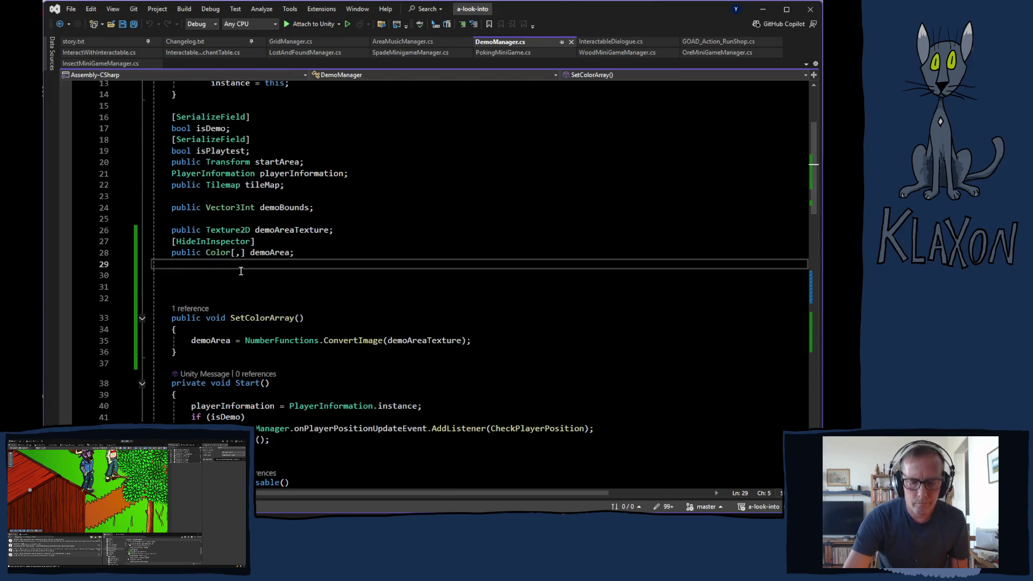
key(Return)
text(pu)
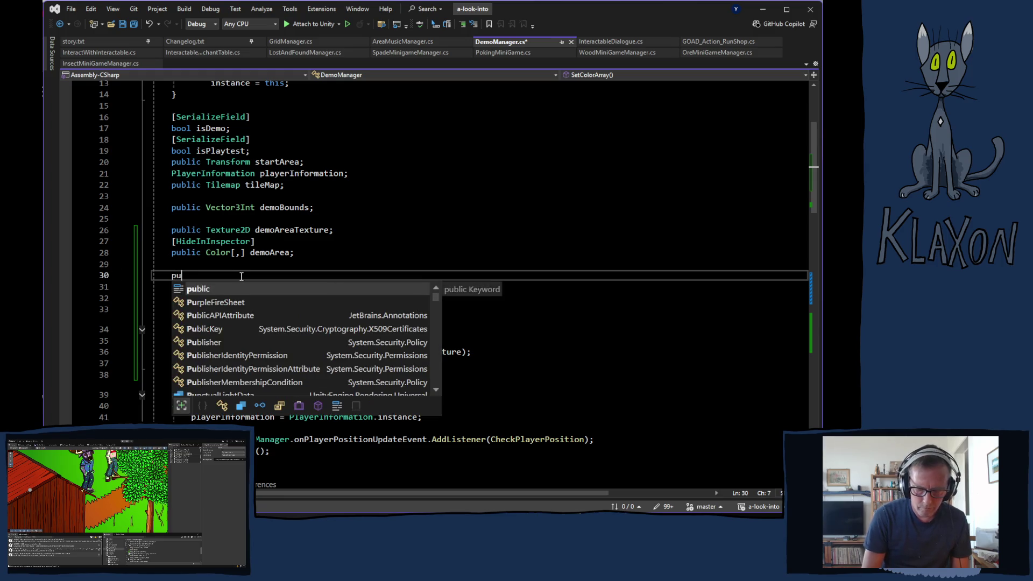
text(blic g)
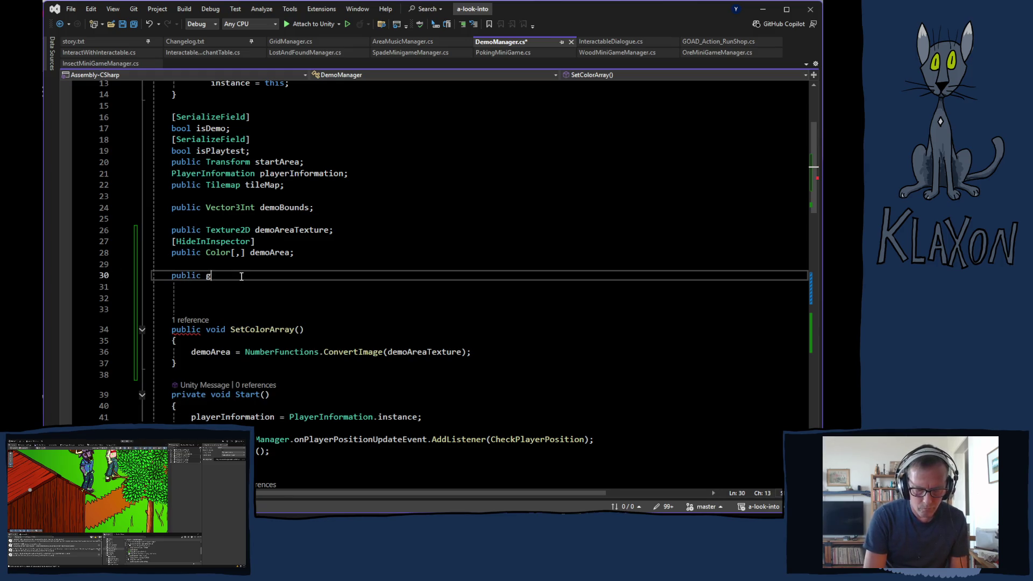
text(rid)
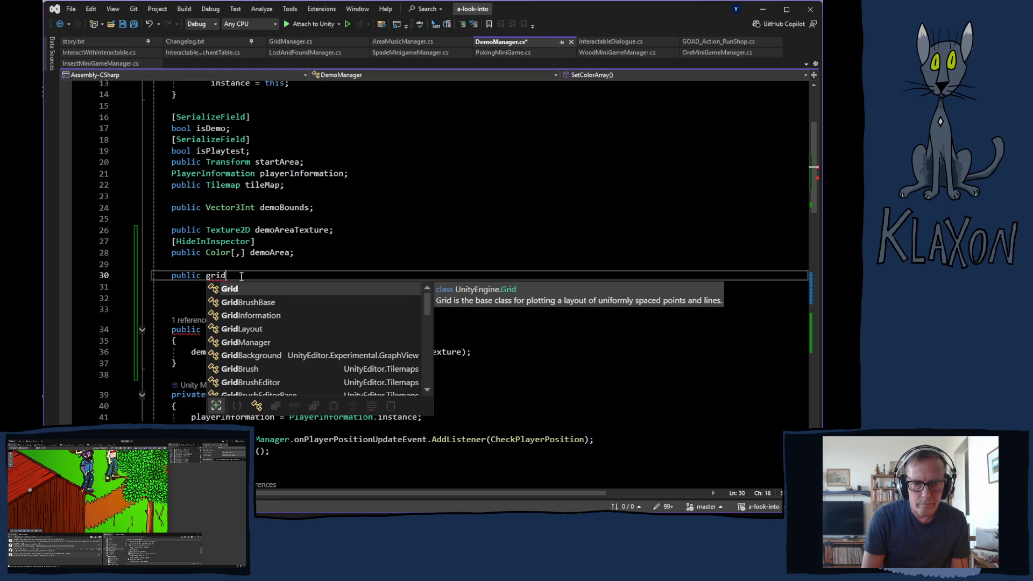
text(M)
key(Tab)
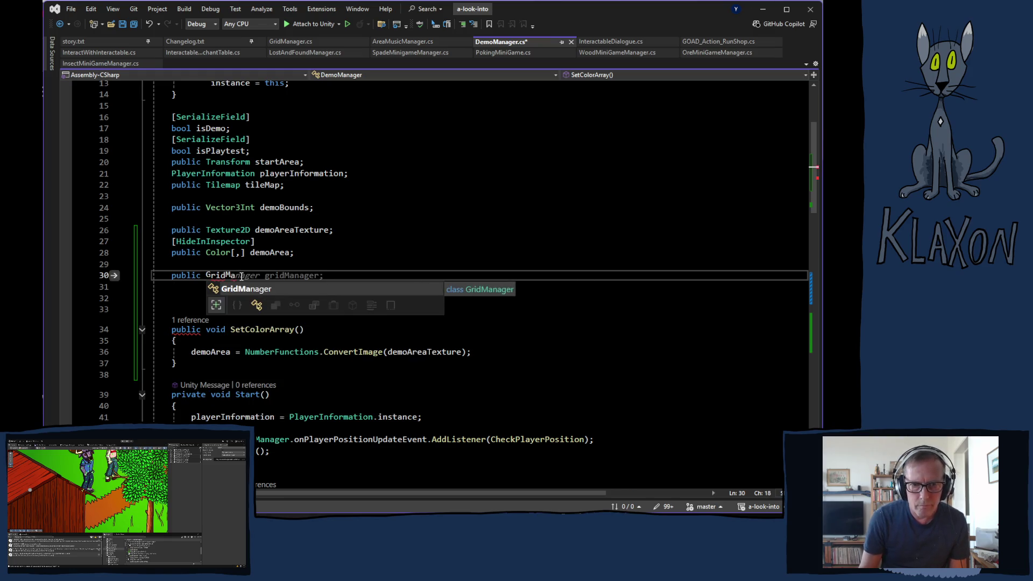
scroll(314, 263, up, 5)
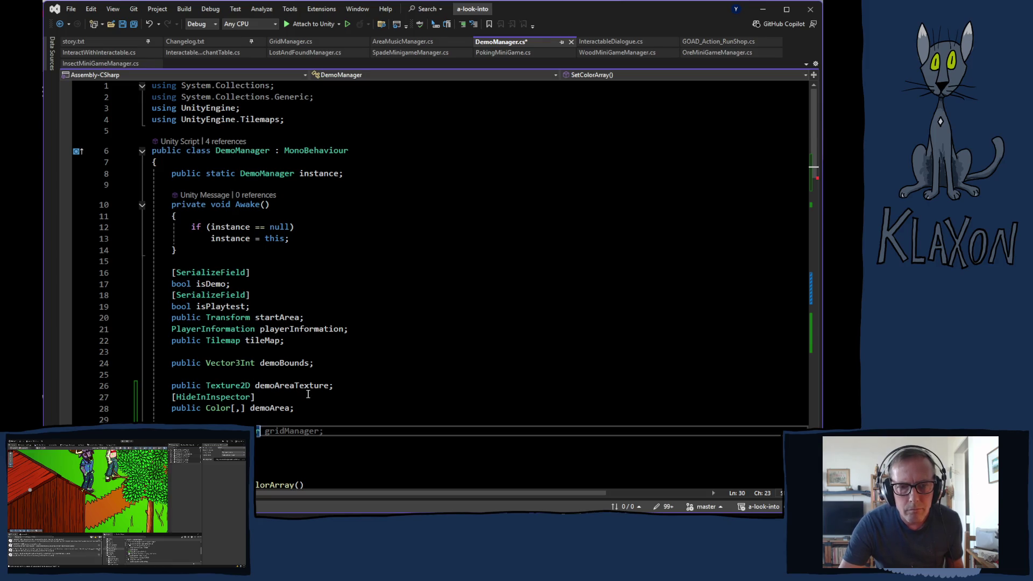
key(Tab)
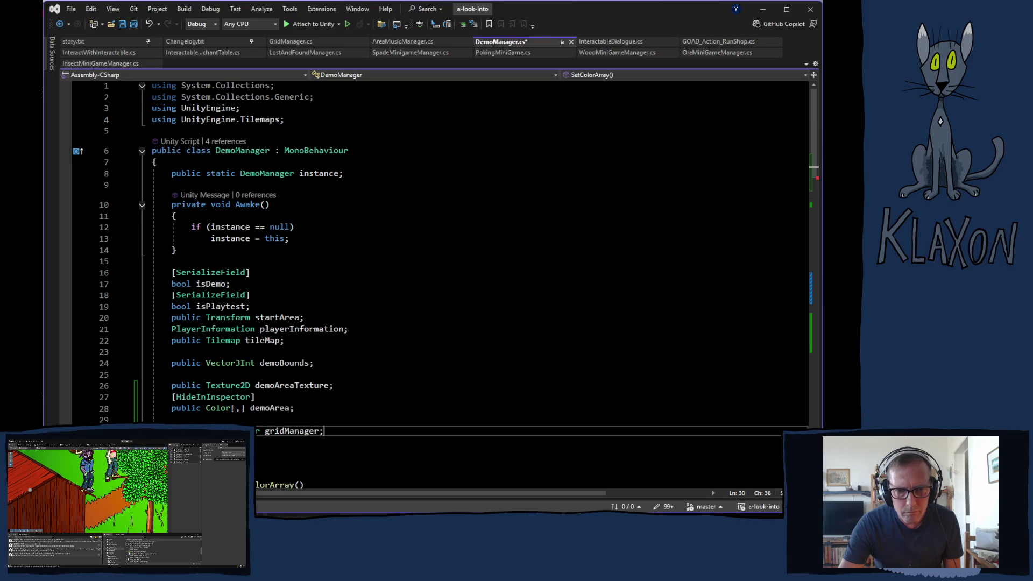
key(Home)
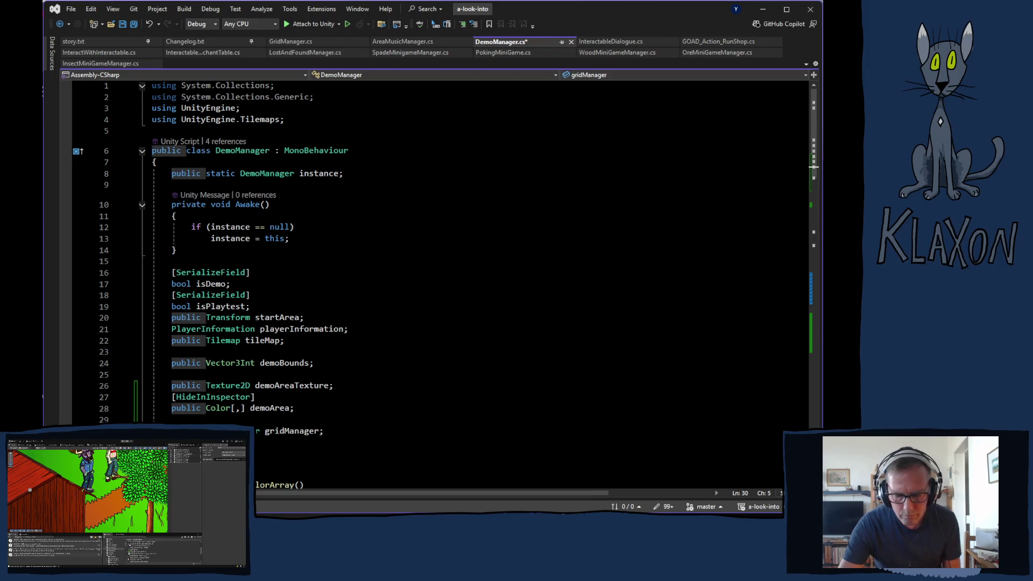
key(ctrl+Delete)
scroll(347, 381, down, 4)
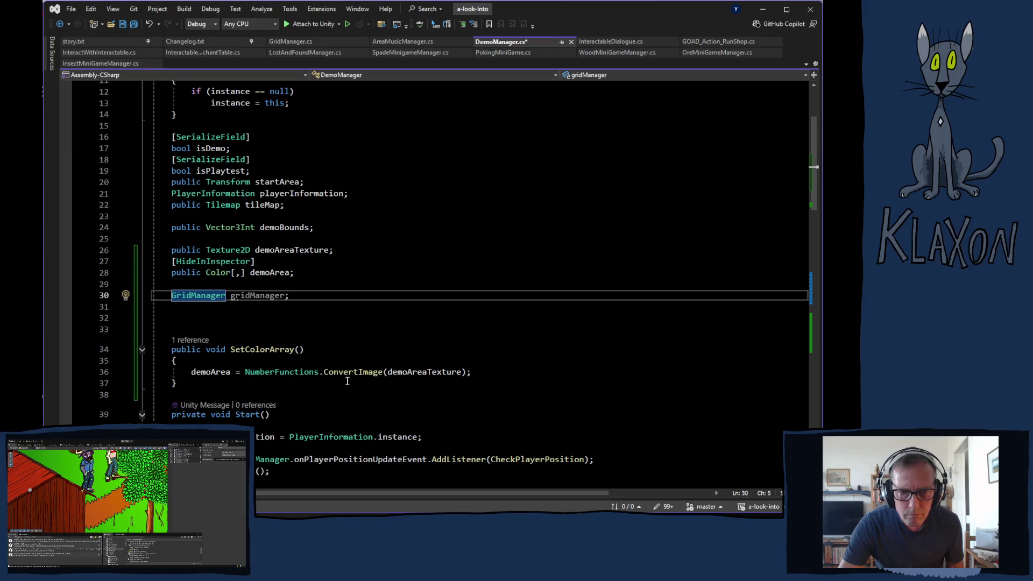
scroll(347, 381, down, 3)
- Insert 'gridManager = GridManager.instance;' as the first line of Start(), then scroll to CheckPlayerPosition
click(232, 325)
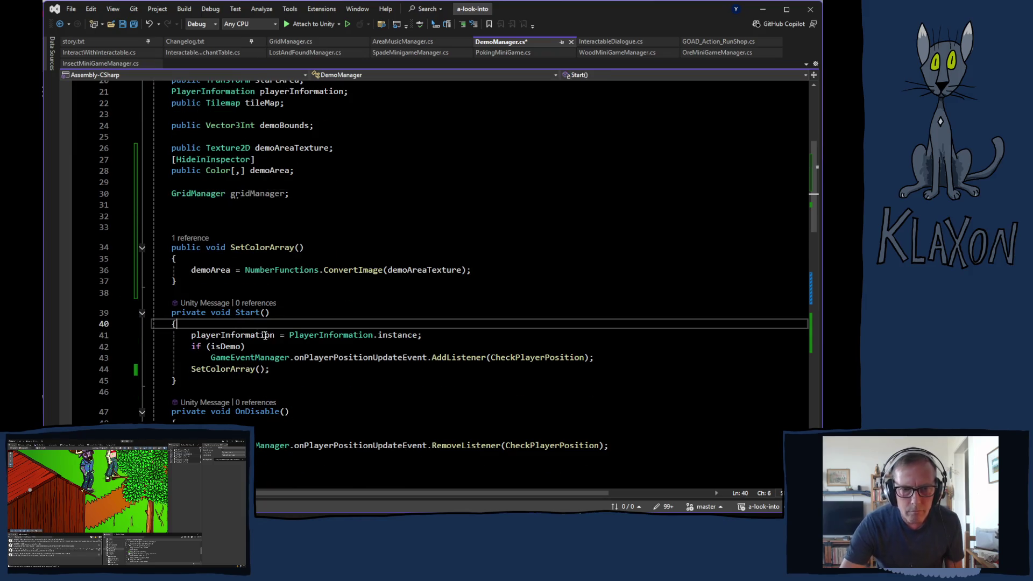
key(Return)
text(gri)
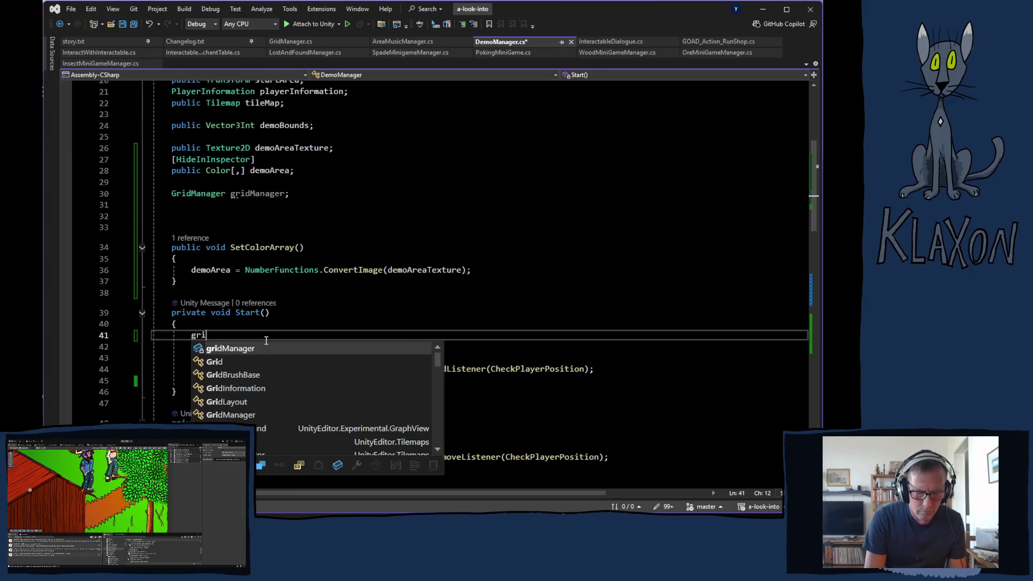
text(d)
key(Tab)
text(= )
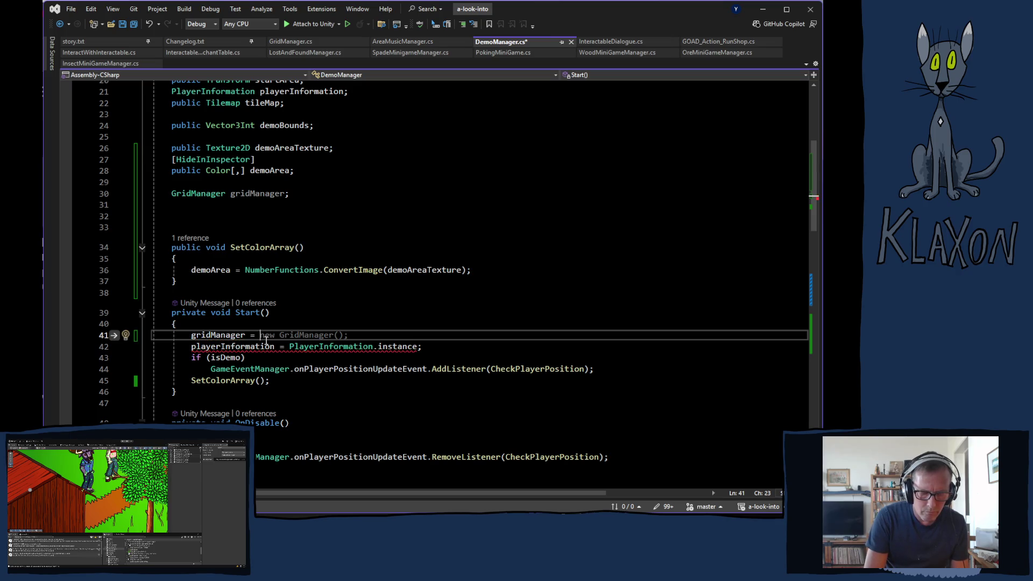
text( grid)
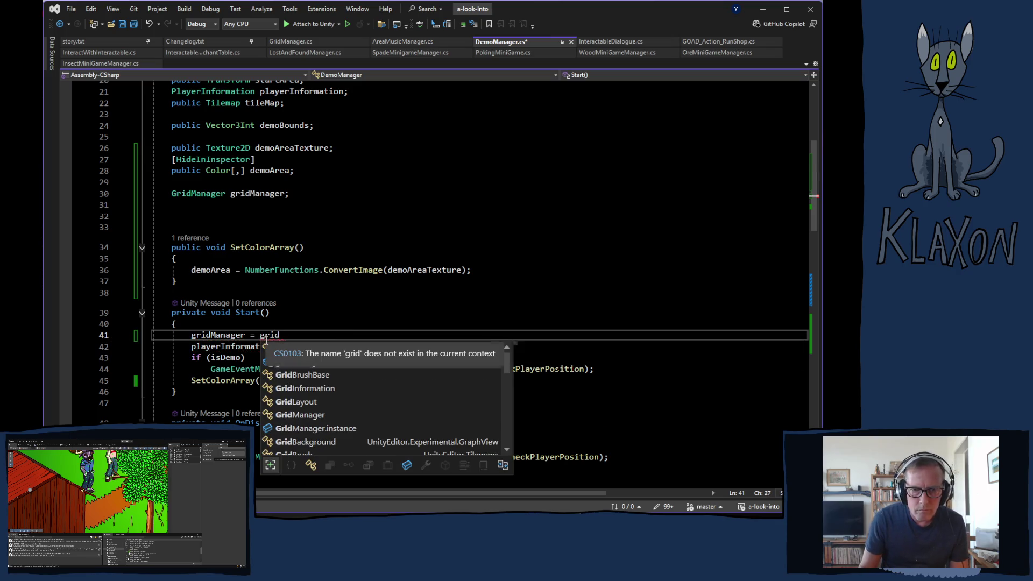
key(Down)
key(Down)
key(Down)
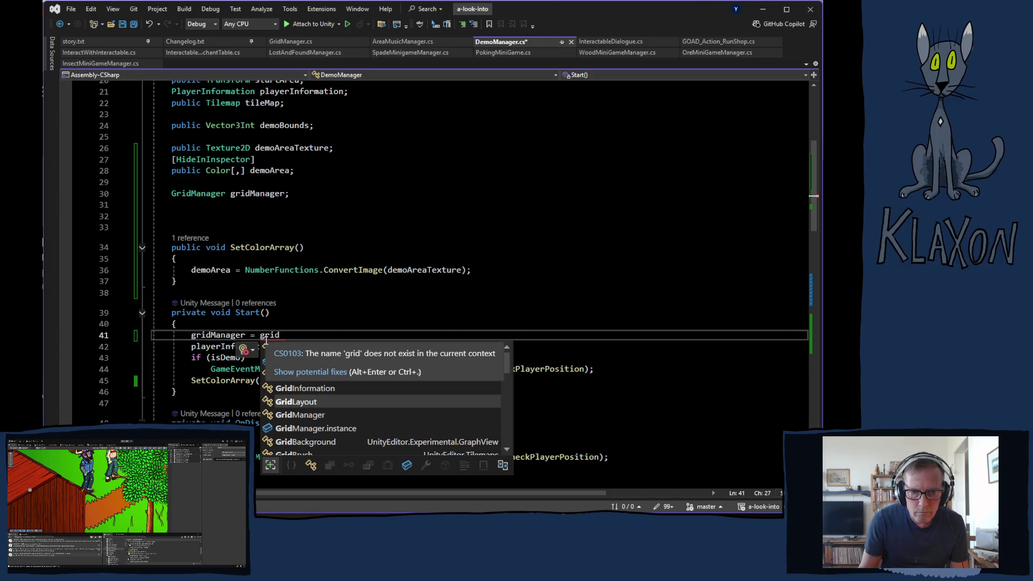
key(Tab)
text(.instance)
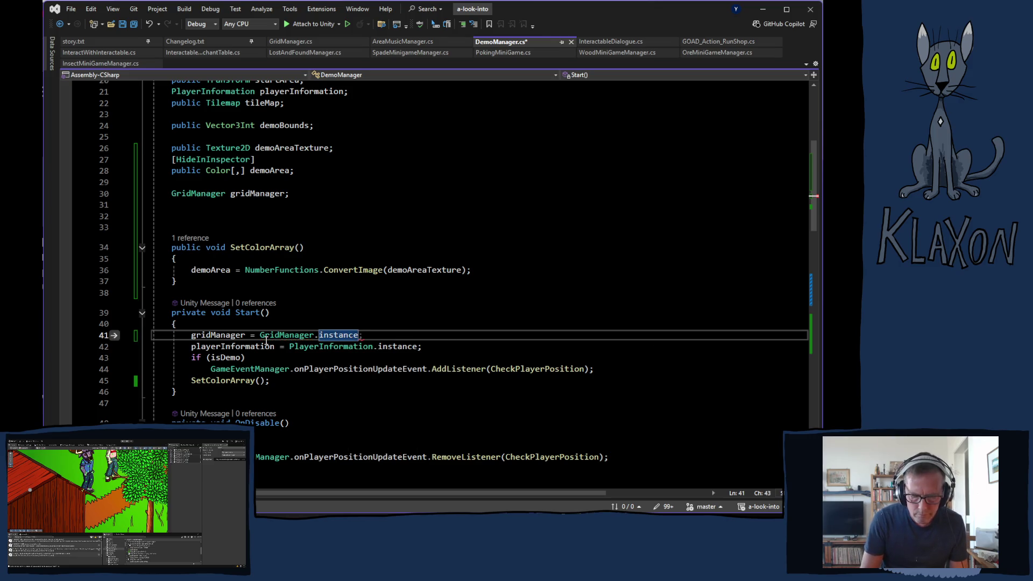
key(End)
scroll(297, 338, down, 1)
scroll(296, 338, down, 8)
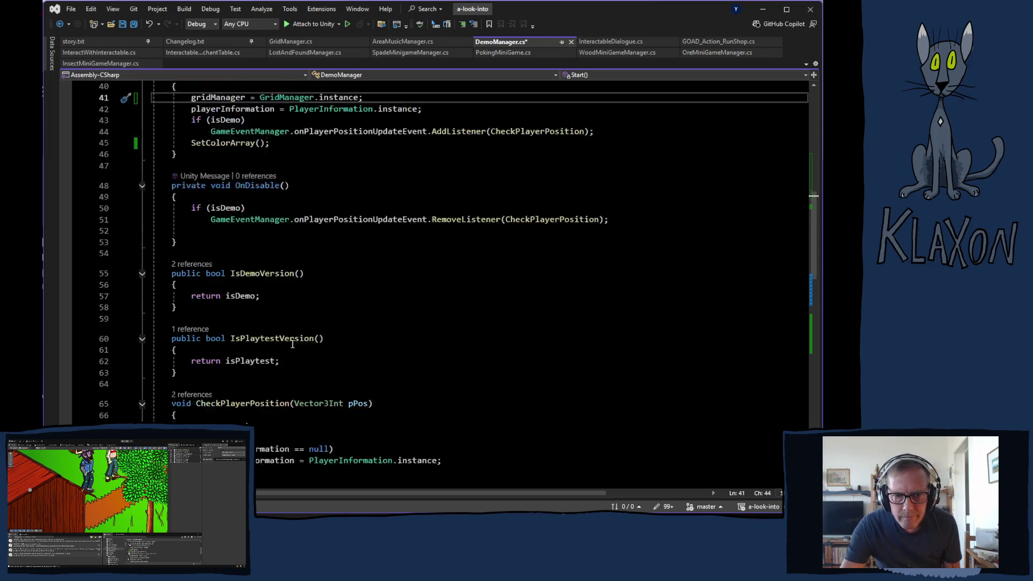
scroll(365, 373, down, 3)
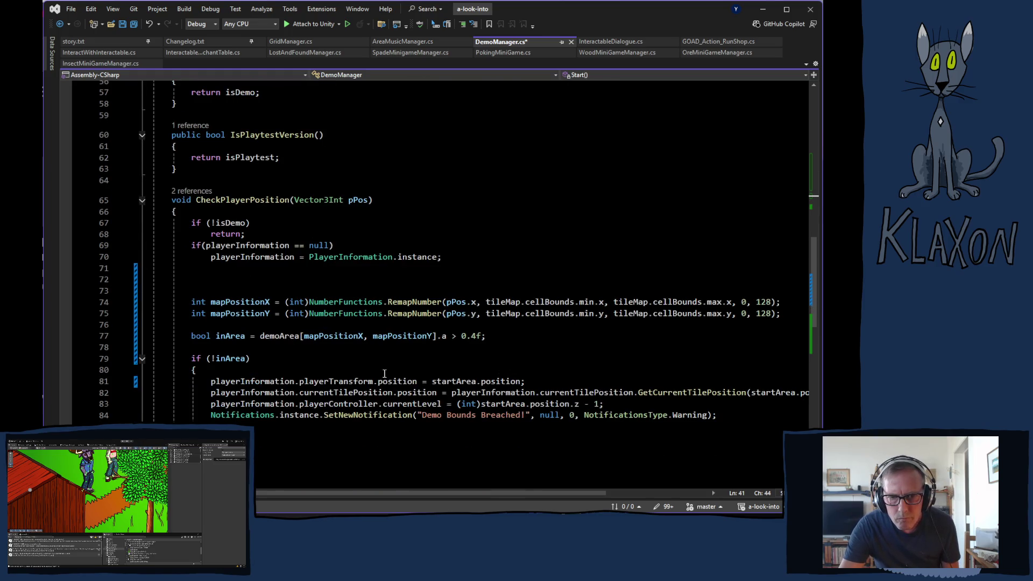
- Replace the first tileMap on line 74 with gridManager.groundMap and copy that expression
double_click(502, 302)
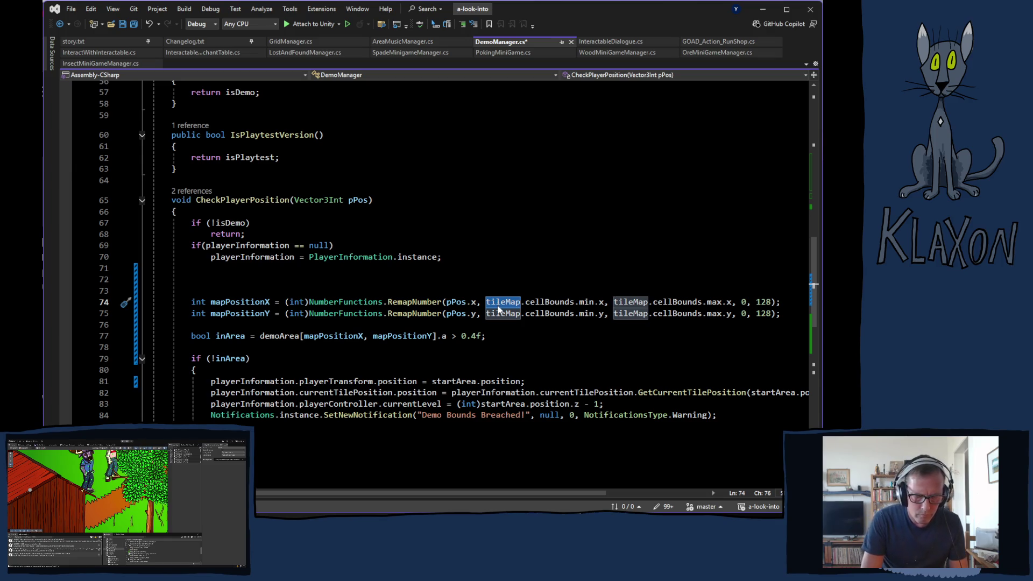
text(gridM)
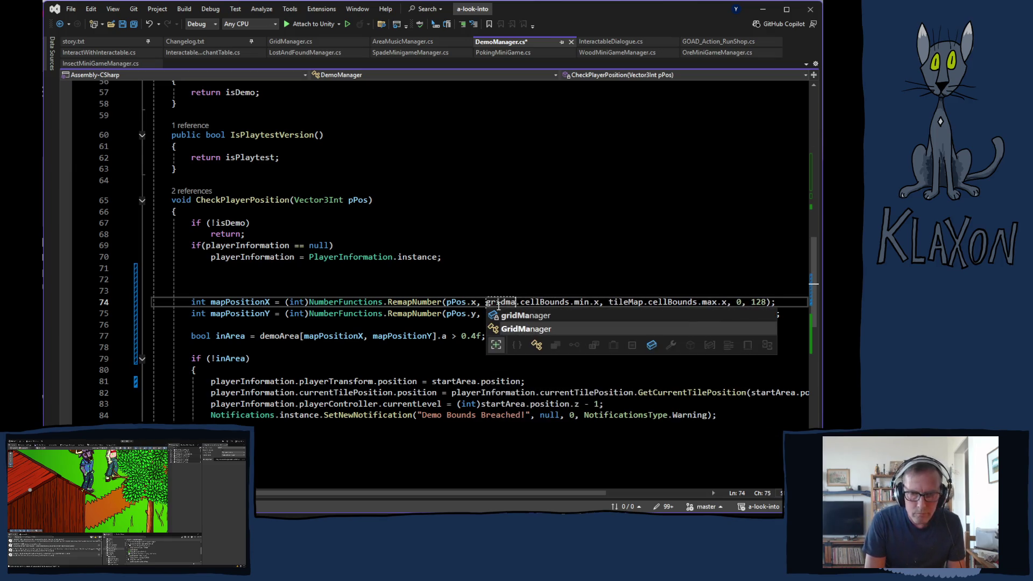
key(Tab)
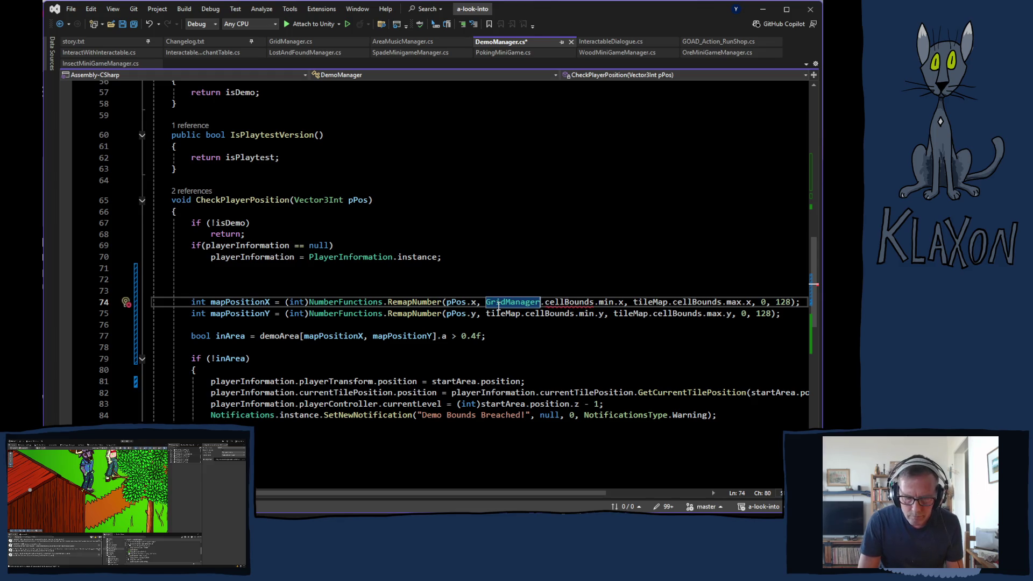
text(.g)
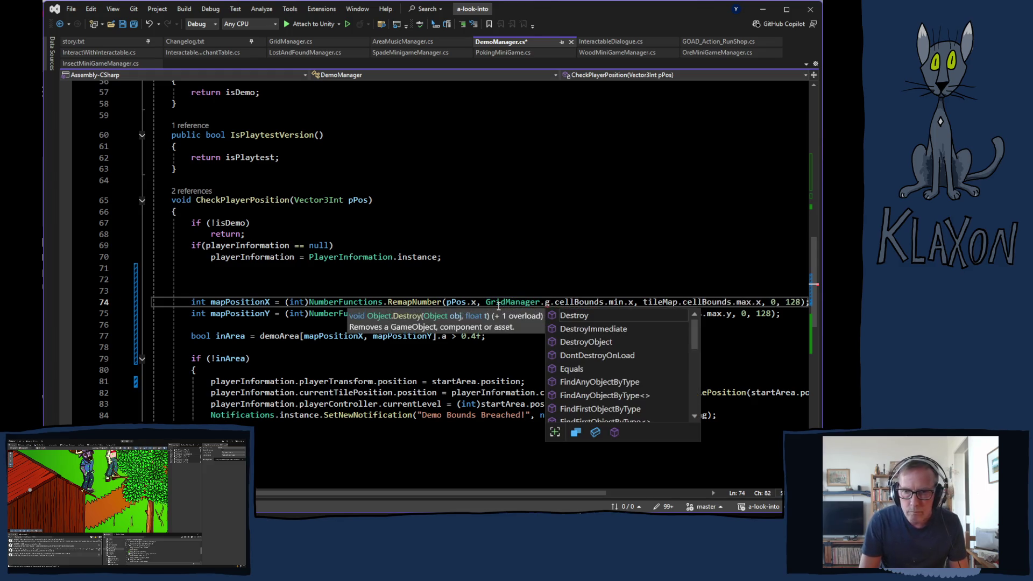
key(BackSpace)
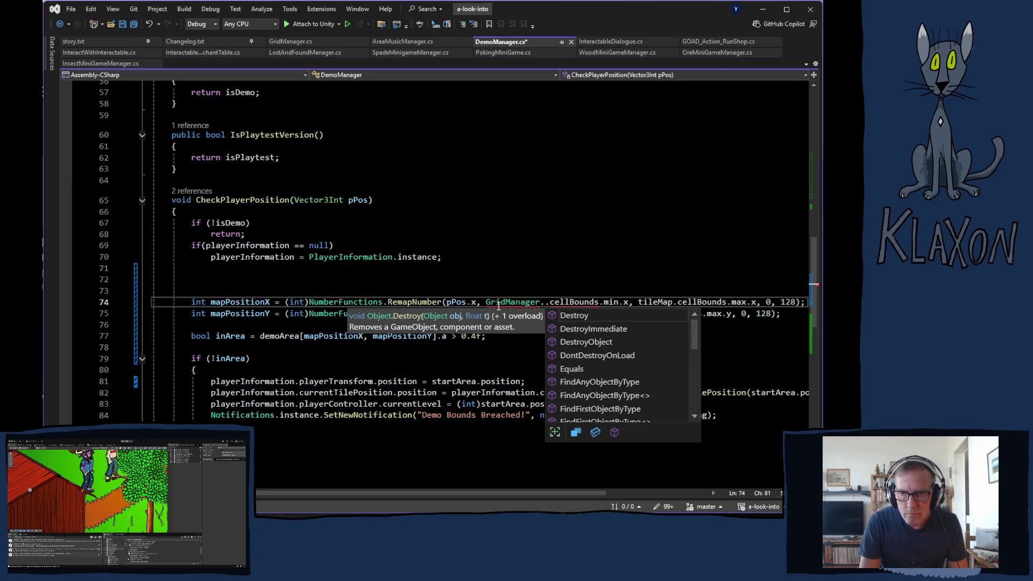
key(BackSpace)
key(BackSpace)
key(BackSpace)
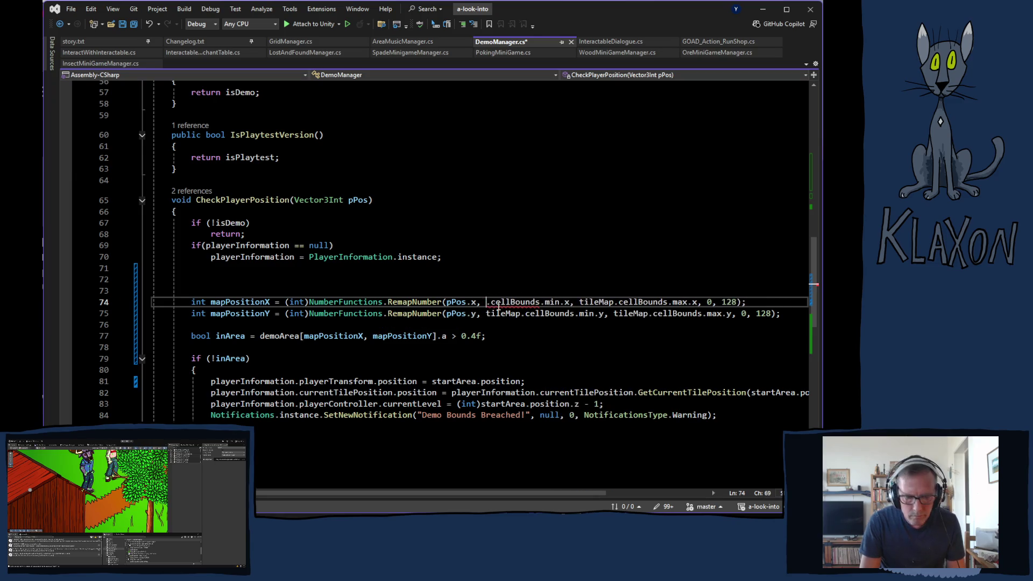
text(grid)
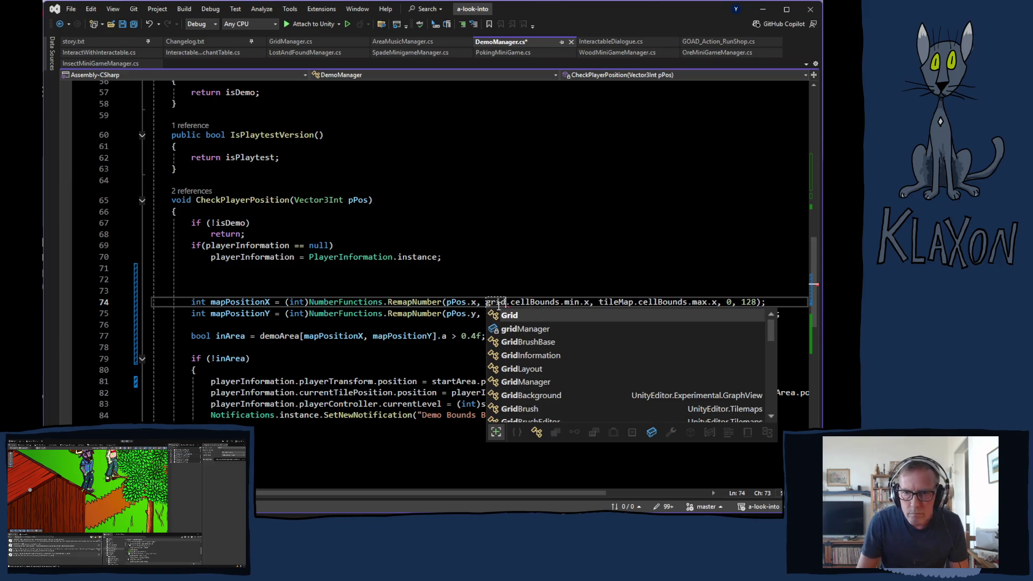
key(Down)
key(Tab)
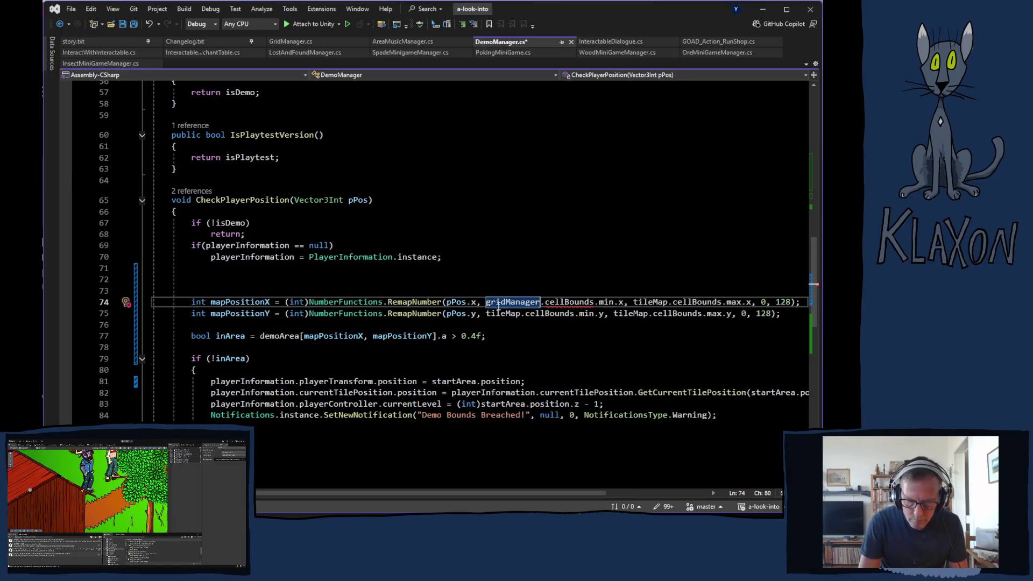
text(.)
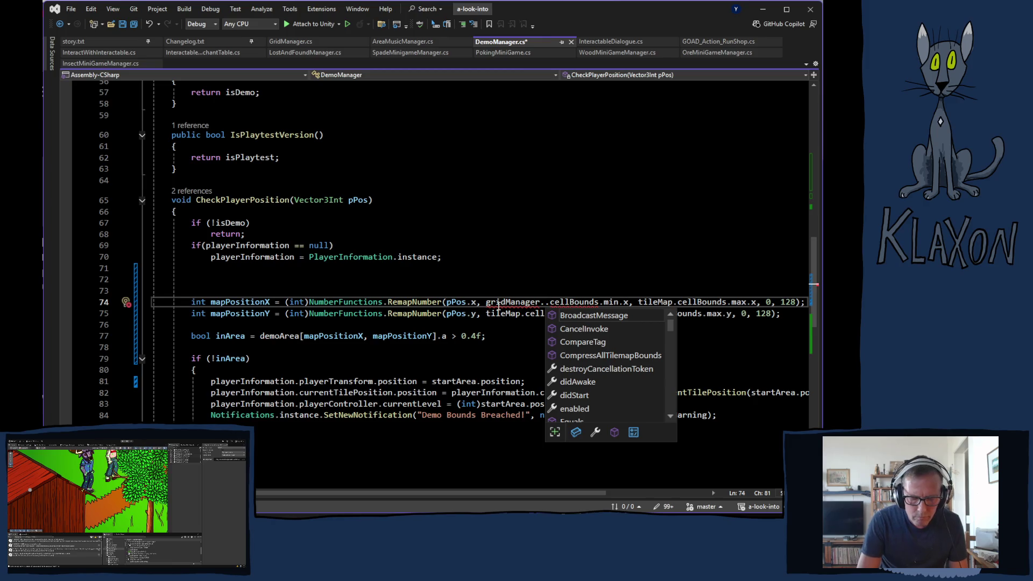
text(g)
key(Down)
key(Tab)
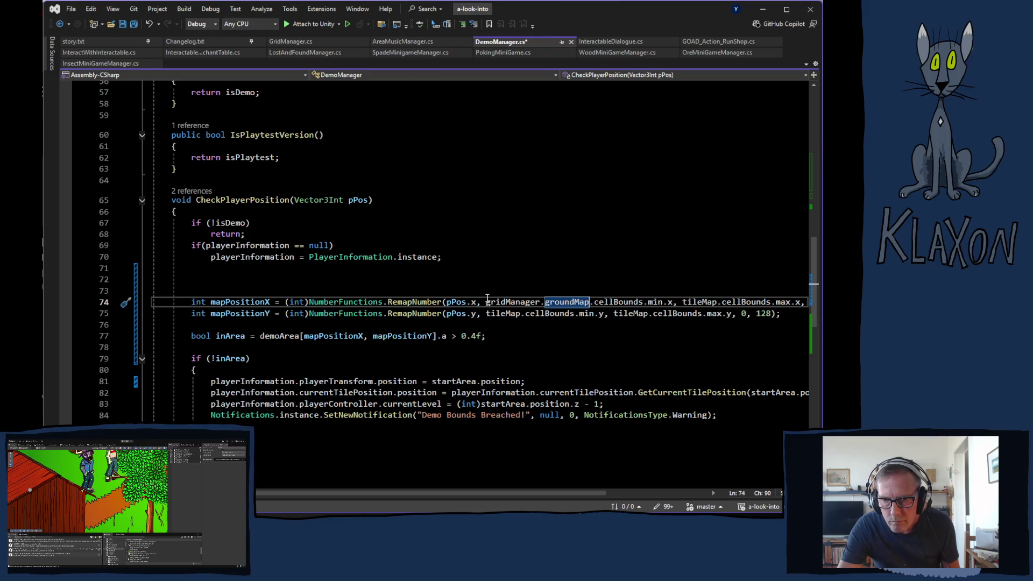
drag(486, 302, 589, 305)
key(ctrl+c)
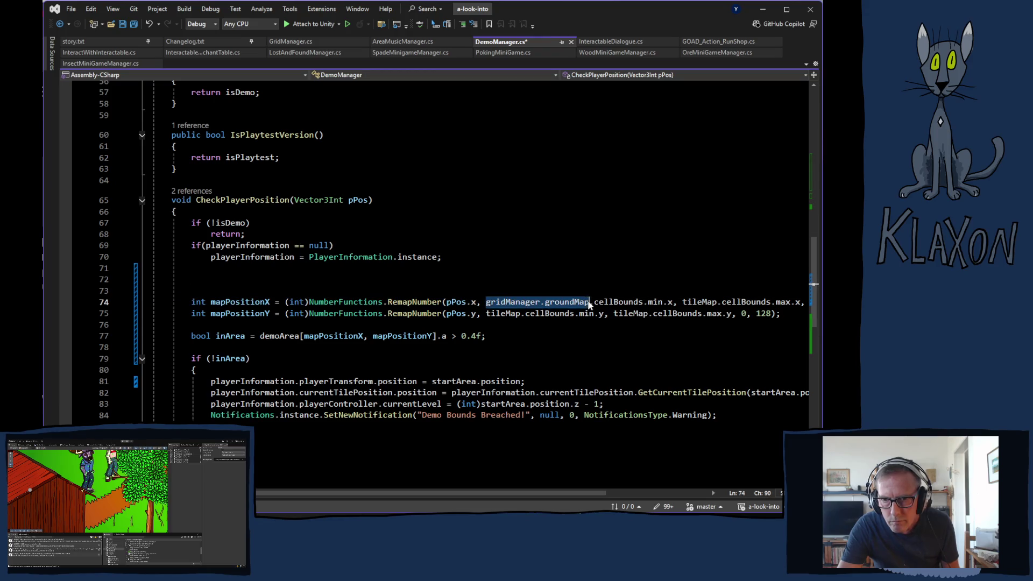
- Paste gridManager.groundMap over the remaining tileMap references on lines 74–75 and save DemoManager.cs
click(716, 301)
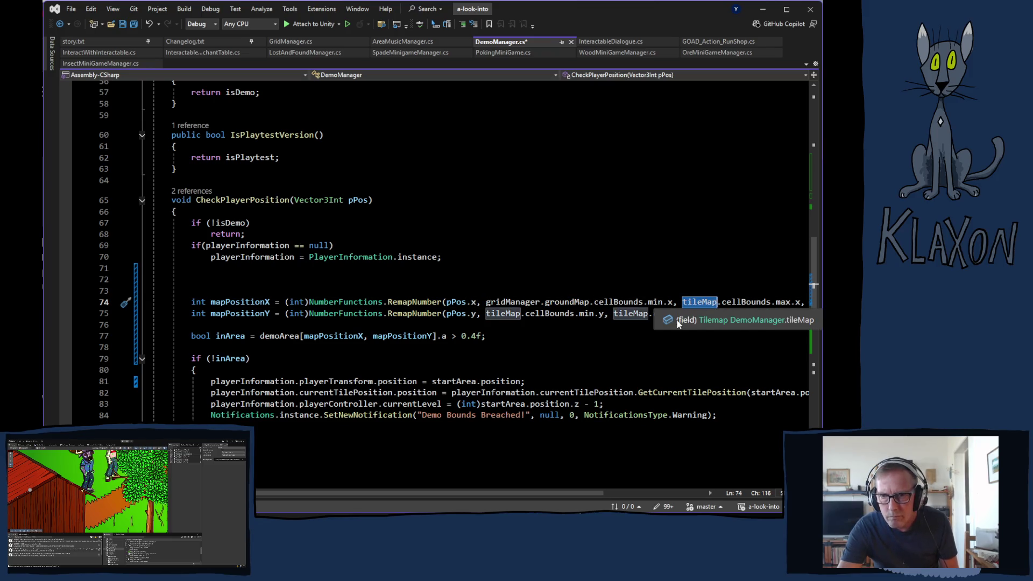
key(ctrl+v)
double_click(509, 312)
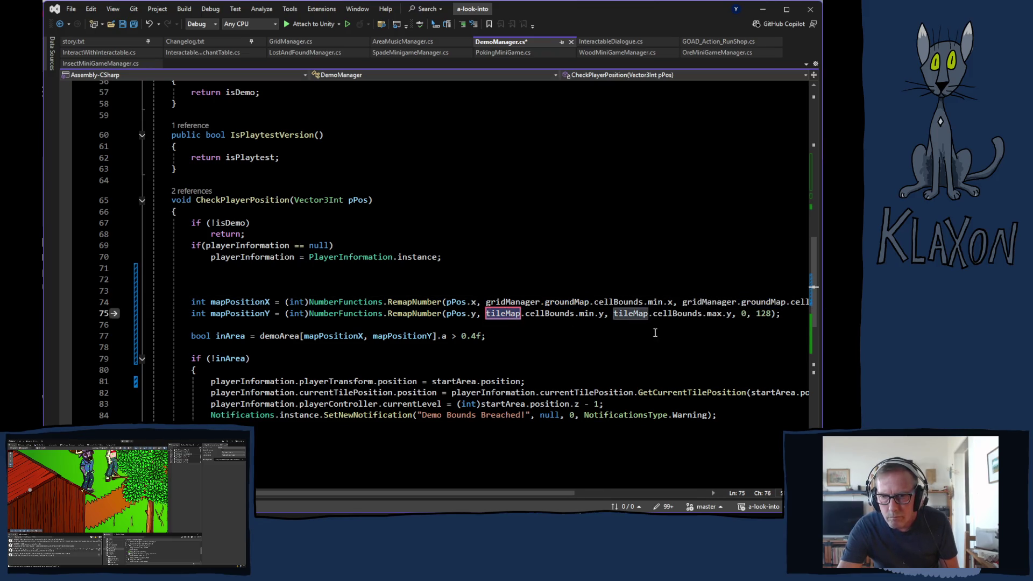
key(ctrl+v)
double_click(700, 314)
key(ctrl+v)
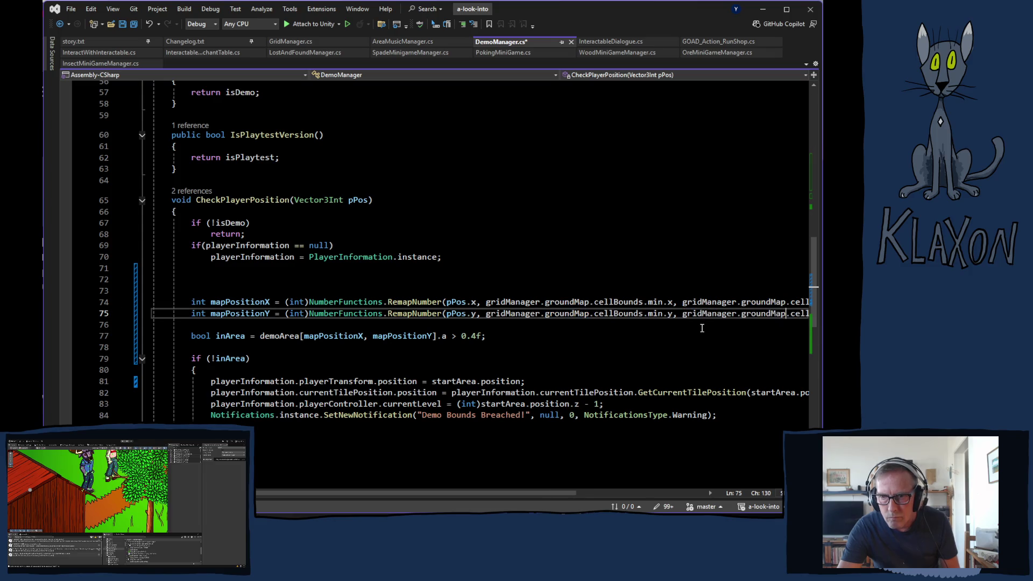
key(ctrl+s)
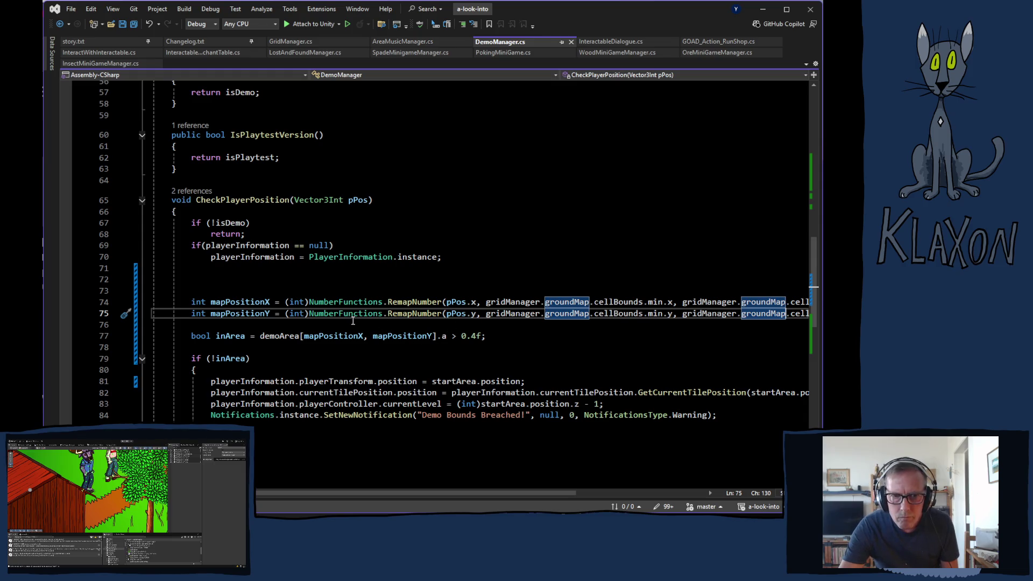
- Comment out the demoBounds (line 24) and tileMap (line 22) field declarations and save
scroll(318, 285, up, 17)
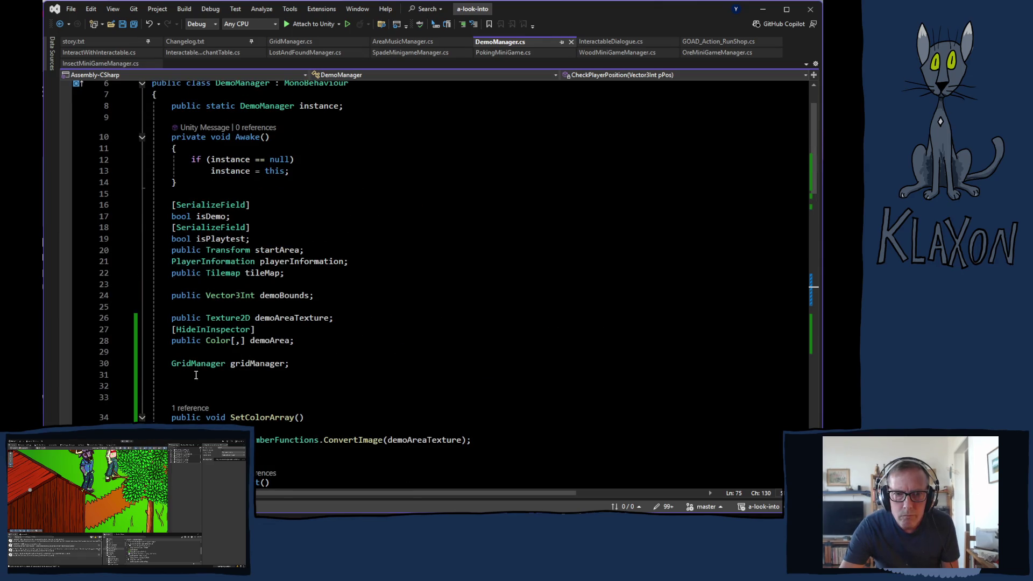
click(171, 296)
text(//)
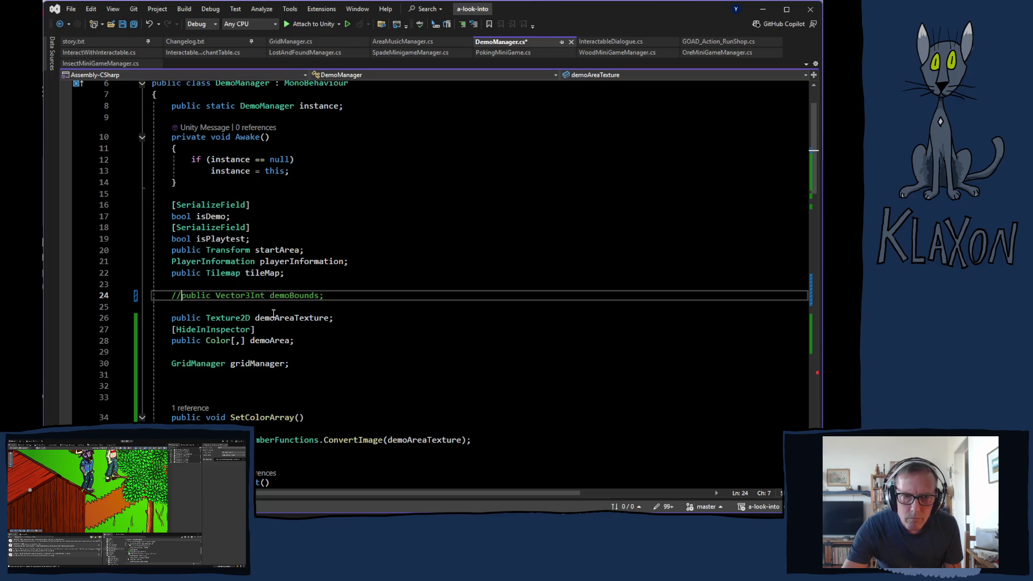
click(172, 273)
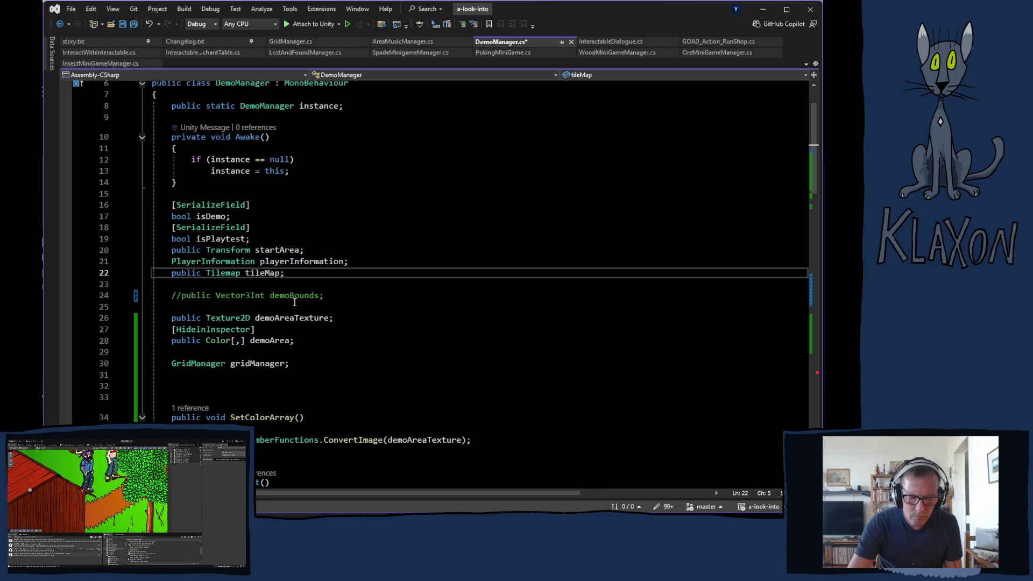
text(//)
key(ctrl+s)
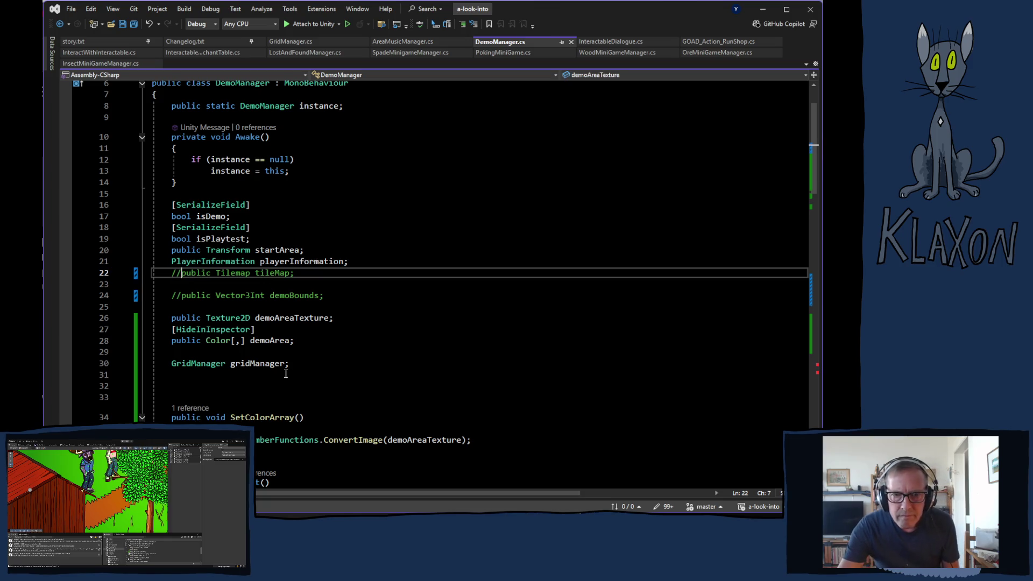
scroll(359, 349, down, 6)
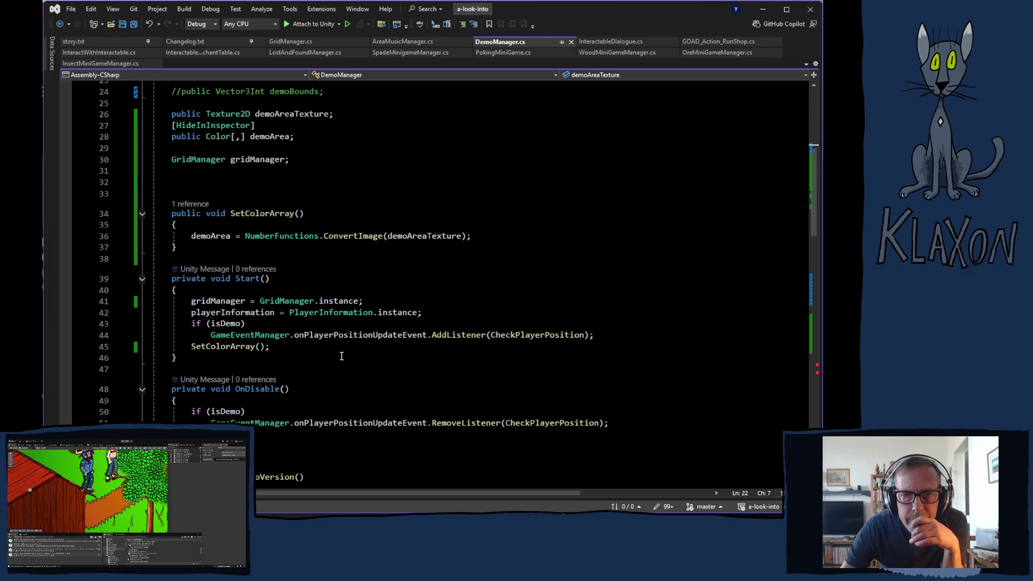
scroll(341, 356, down, 3)
scroll(340, 357, down, 5)
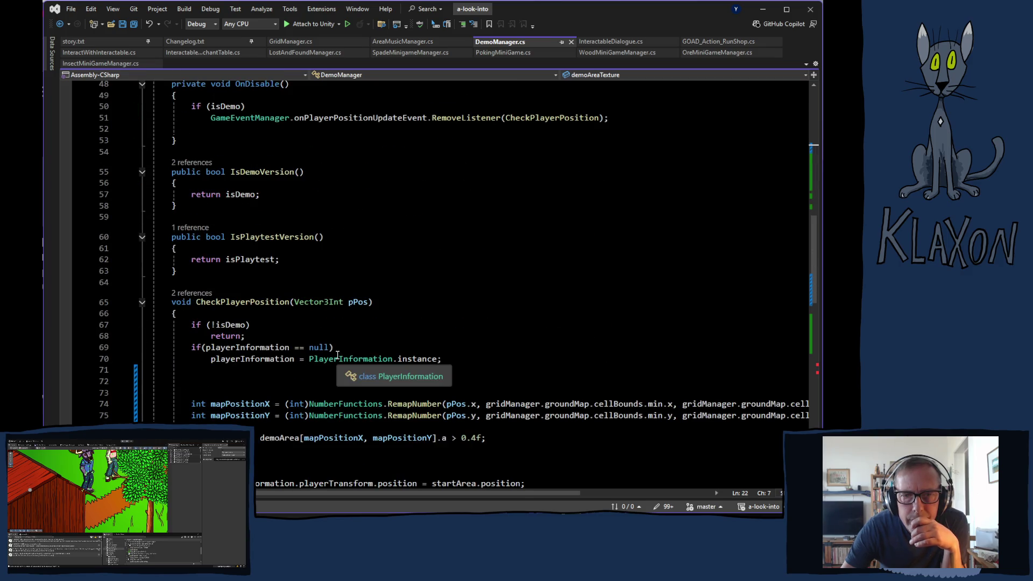
scroll(338, 354, down, 1)
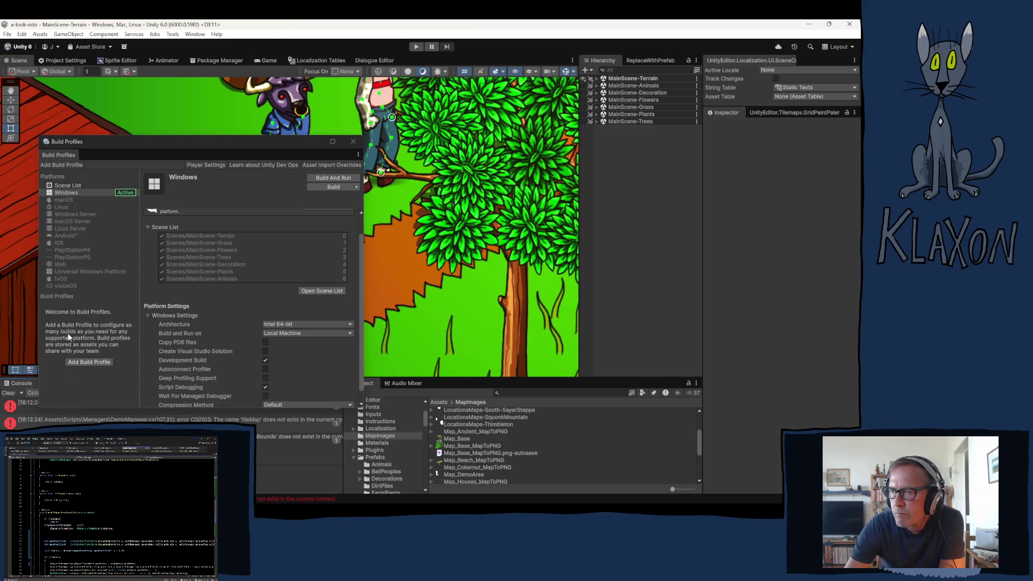
- Move the Windows Build Profiles window up, then jump to the tileMap compile error in the code
mouse_move(192, 142)
mouse_down()
mouse_move(209, 114)
mouse_move(271, 84)
mouse_up()
double_click(176, 406)
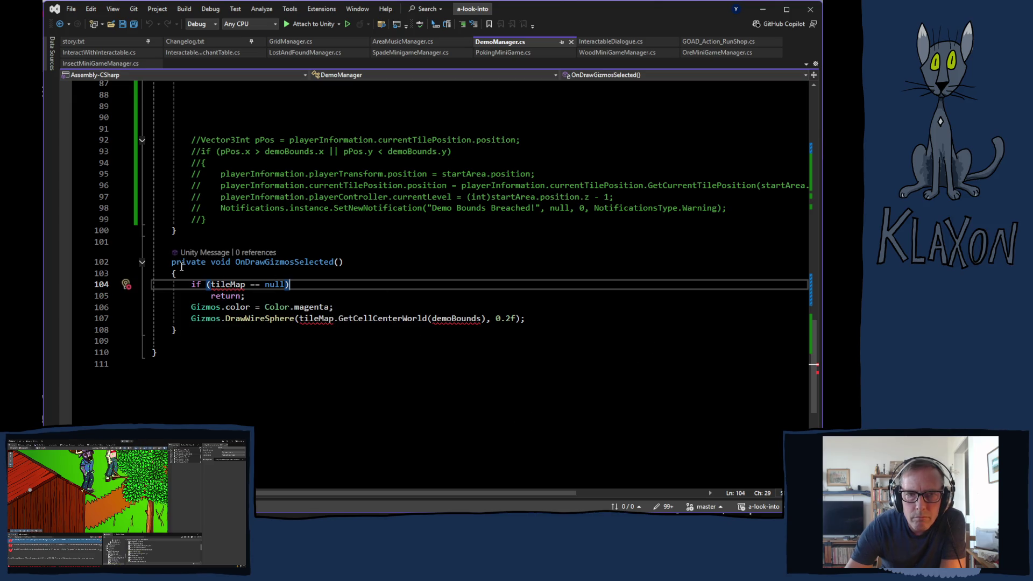
- Select the whole OnDrawGizmosSelected method (lines 102–108) to comment it out
drag(170, 263, 228, 336)
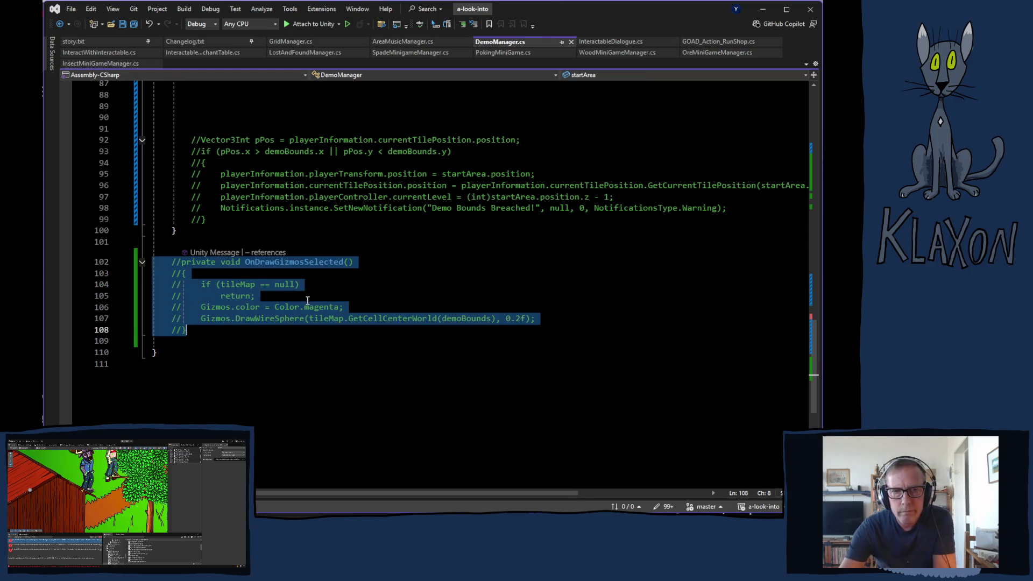
scroll(394, 348, up, 7)
scroll(409, 368, up, 8)
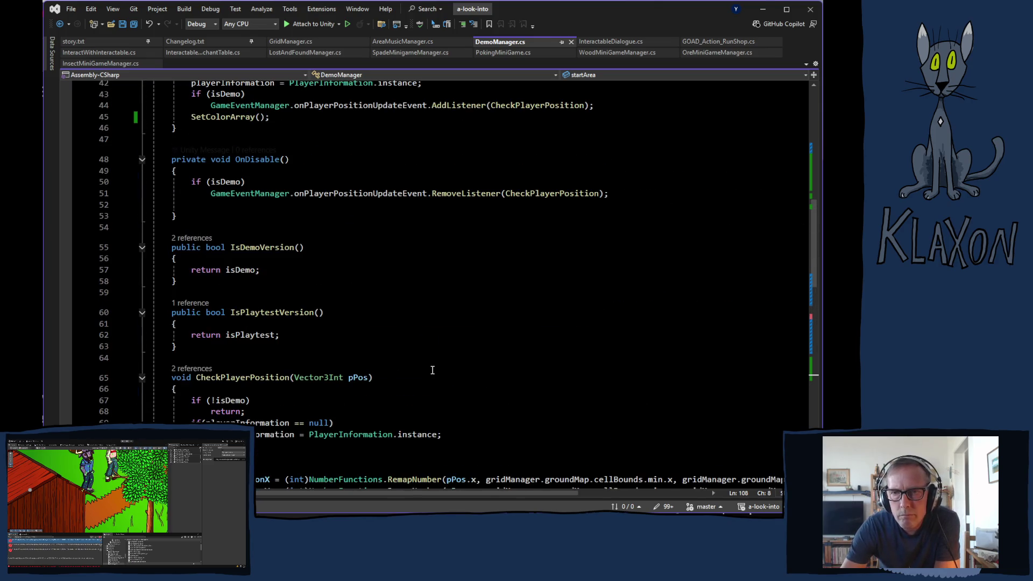
scroll(433, 373, up, 14)
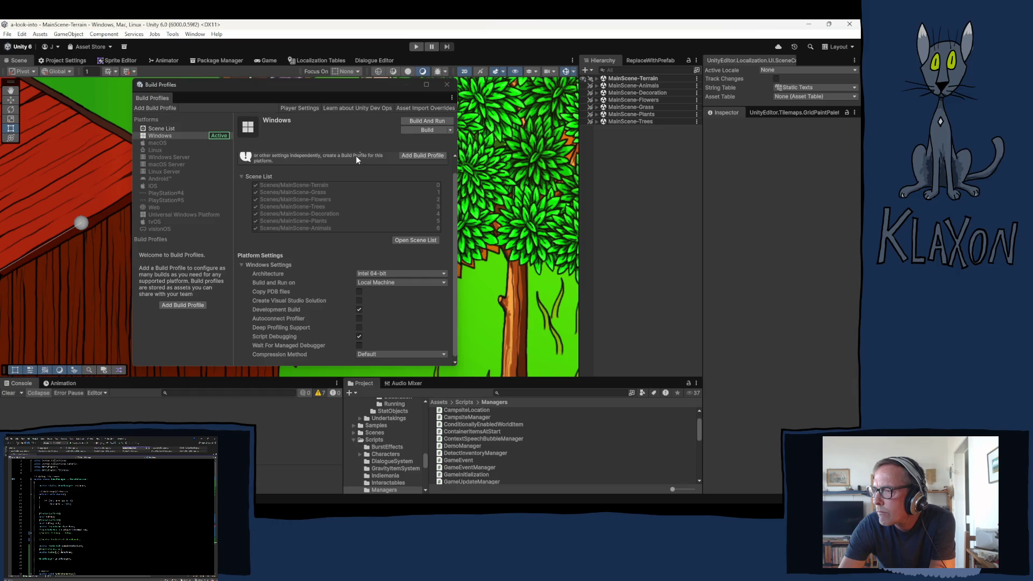
- Start the Windows player build with Demo 0.06.13 as the output folder
click(421, 130)
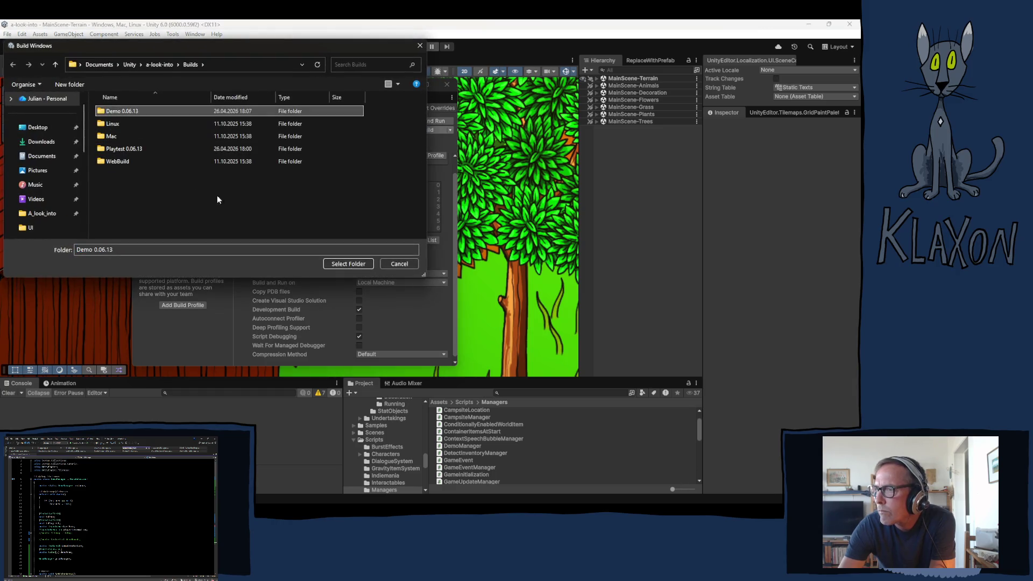
click(351, 263)
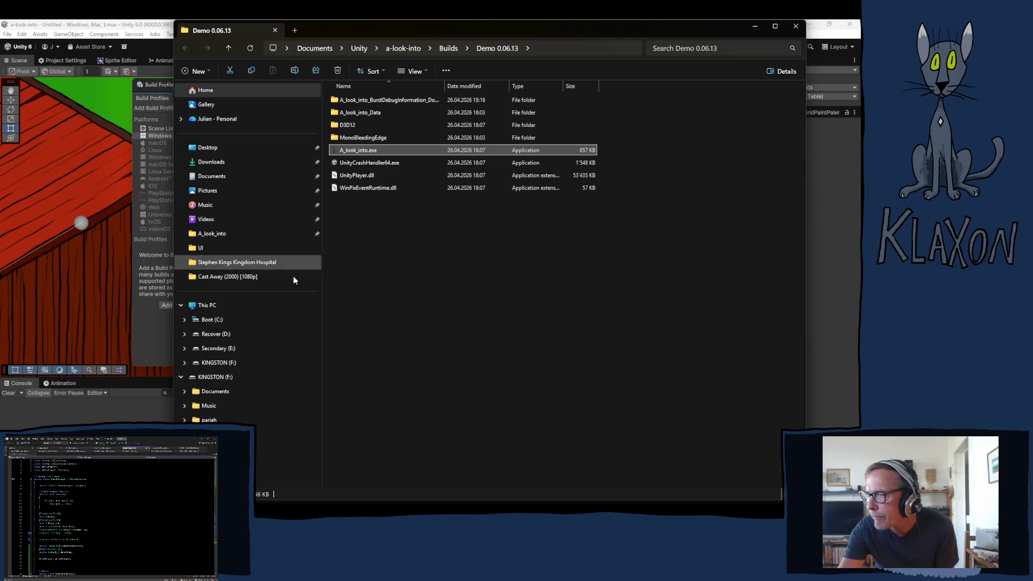
- Bring Unity's Building Player progress window to the front from the taskbar
mouse_move(327, 503)
mouse_move(397, 500)
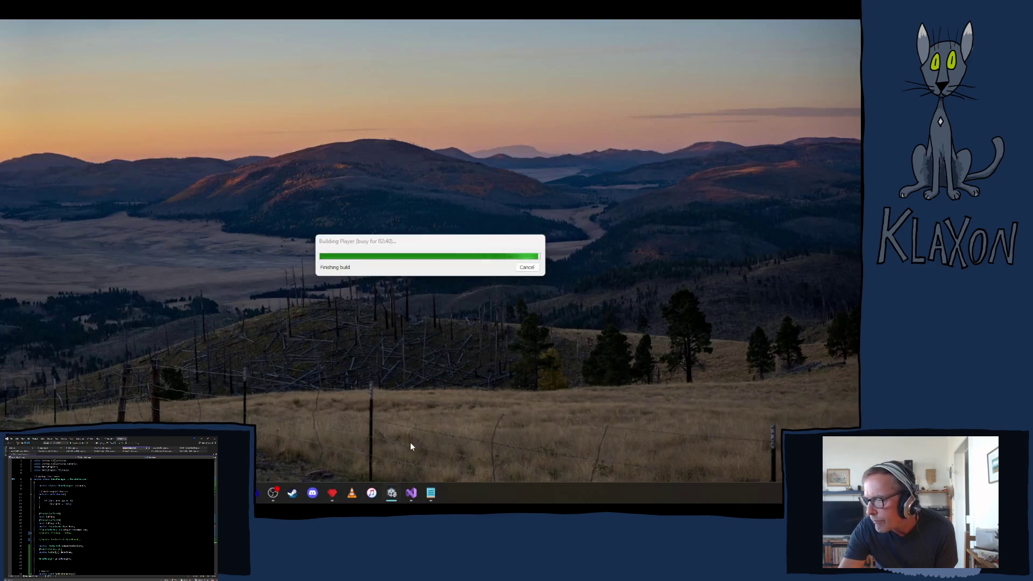
click(410, 443)
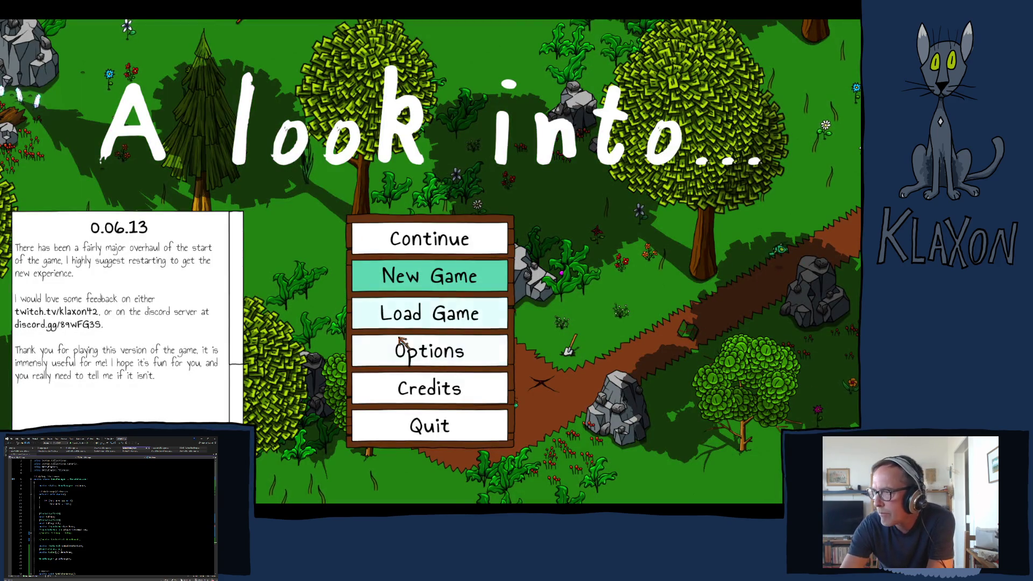
- Start a new save, enter a placeholder character name, and begin playing
click(433, 280)
click(408, 323)
text(gdfdfsydfvydyxcf)
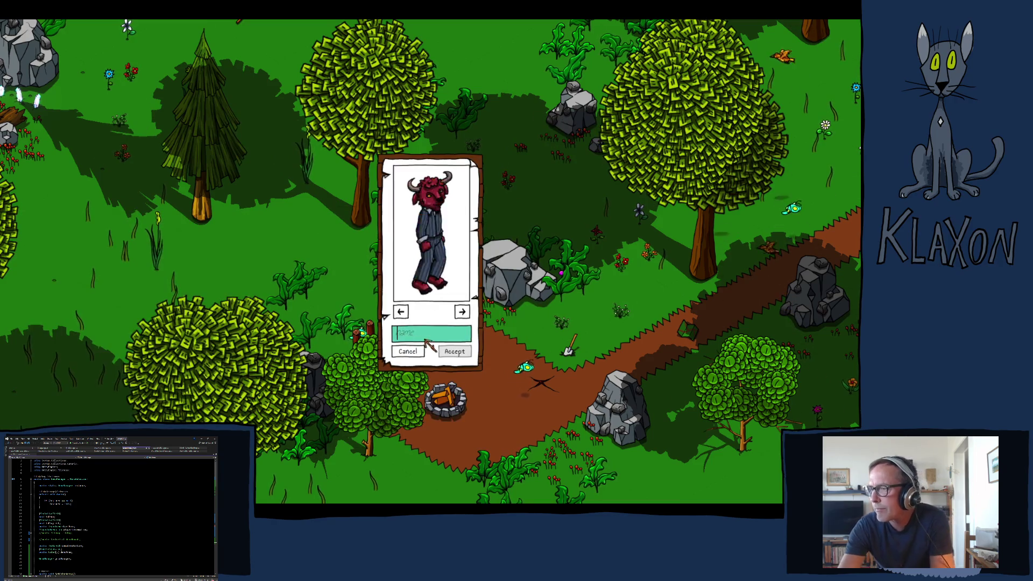
click(454, 351)
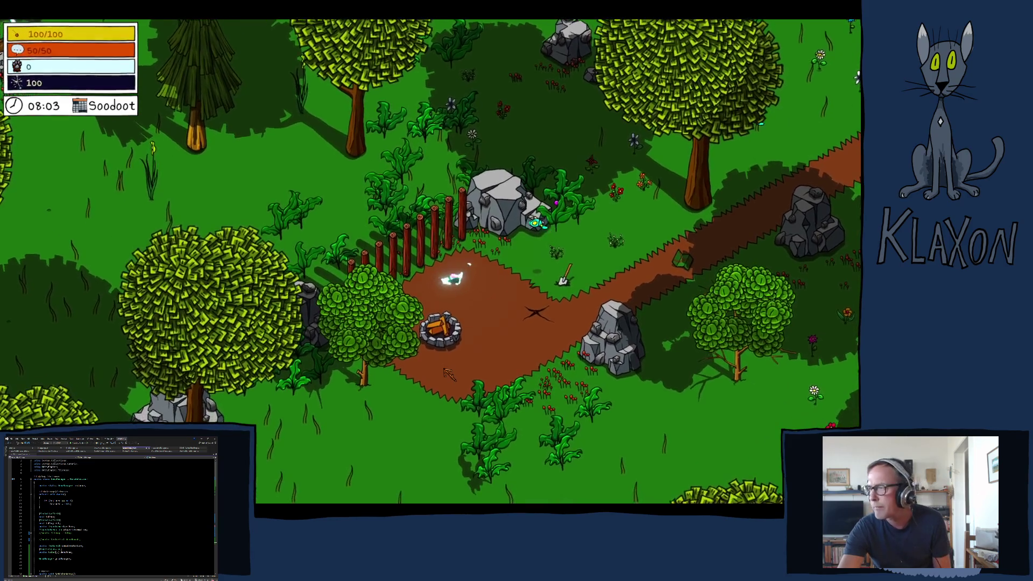
- Walk onto the stone spade, check the inventory, and pick up the Avian Map
key(d)
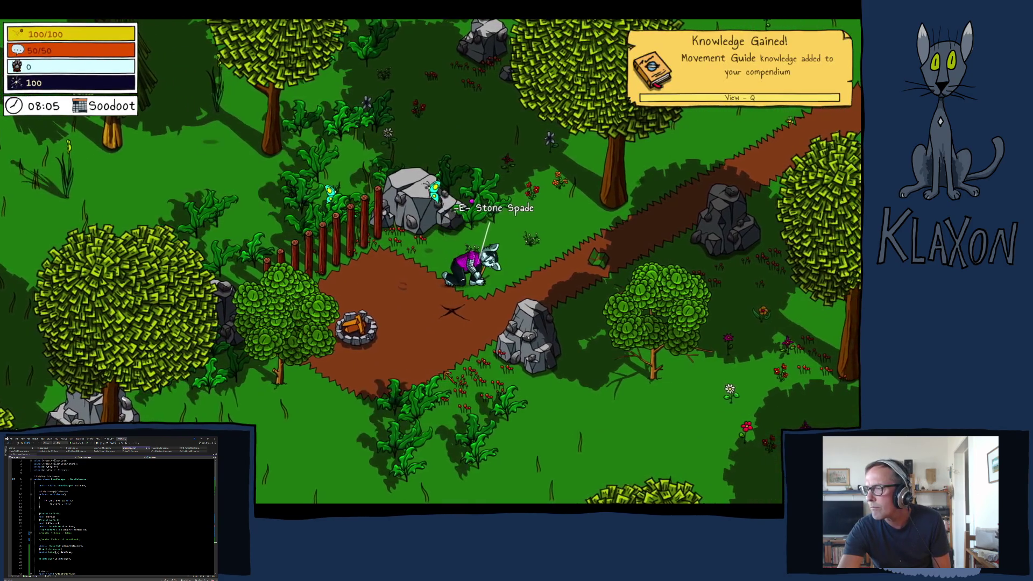
key(Tab)
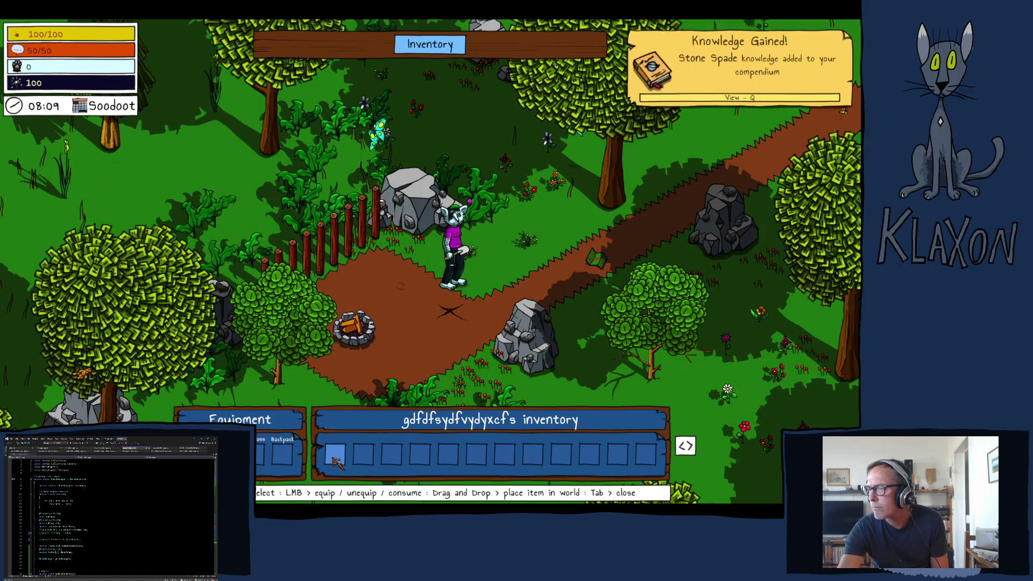
key(Tab)
key(d)
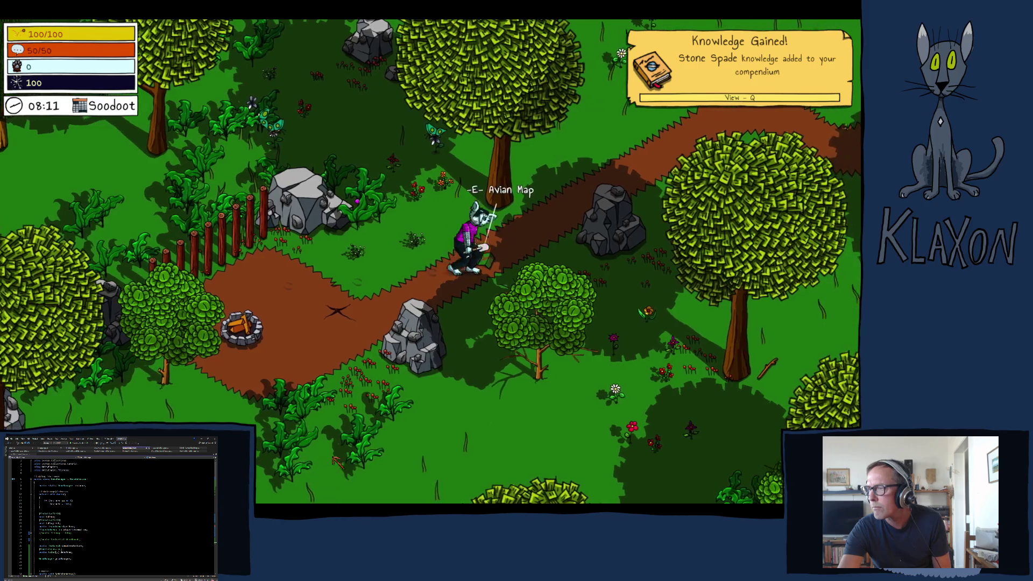
key(m)
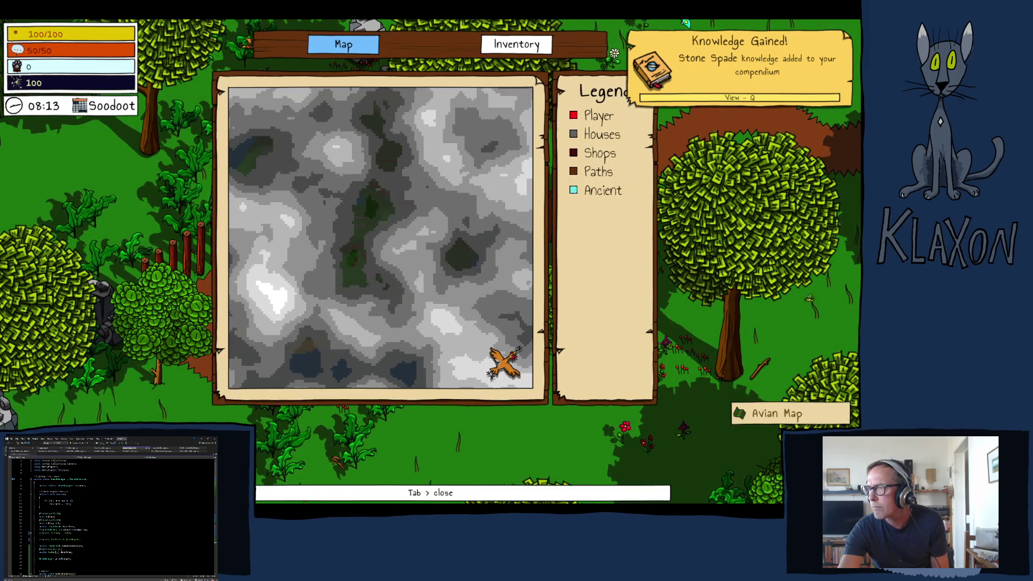
key(Tab)
- Dig at the path's dig spot, stopping both dig rings to collect Clay and Chalcocite
key(a)
click(339, 352)
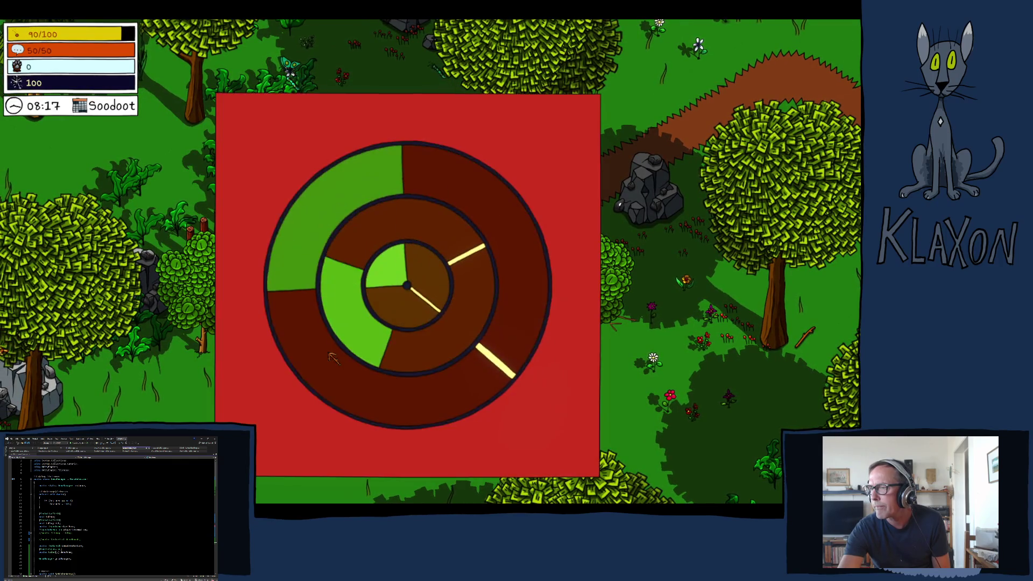
click(332, 357)
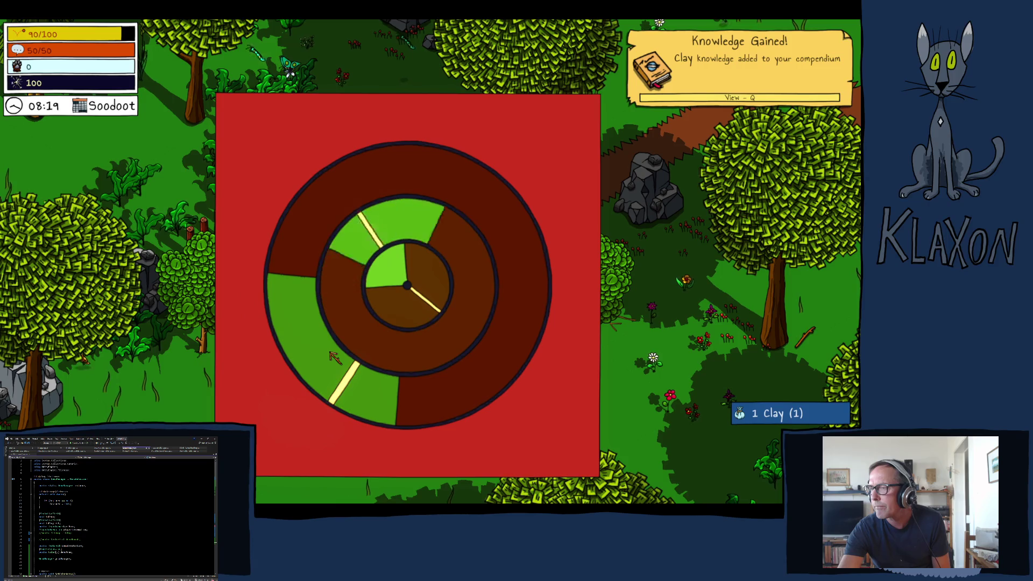
click(333, 357)
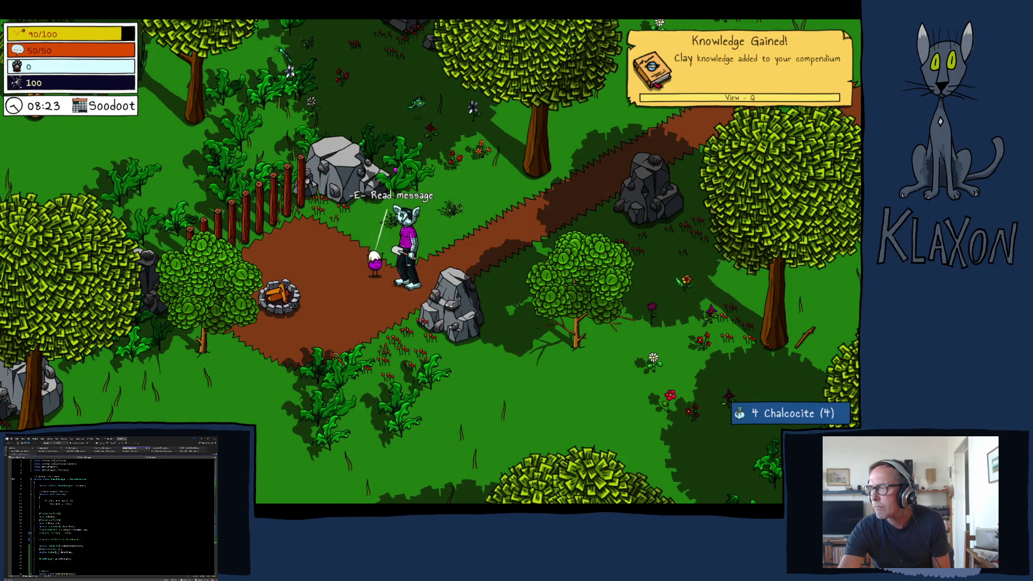
- Read the Get Crafty! message by the campfire and check it in the undertakings list
key(e)
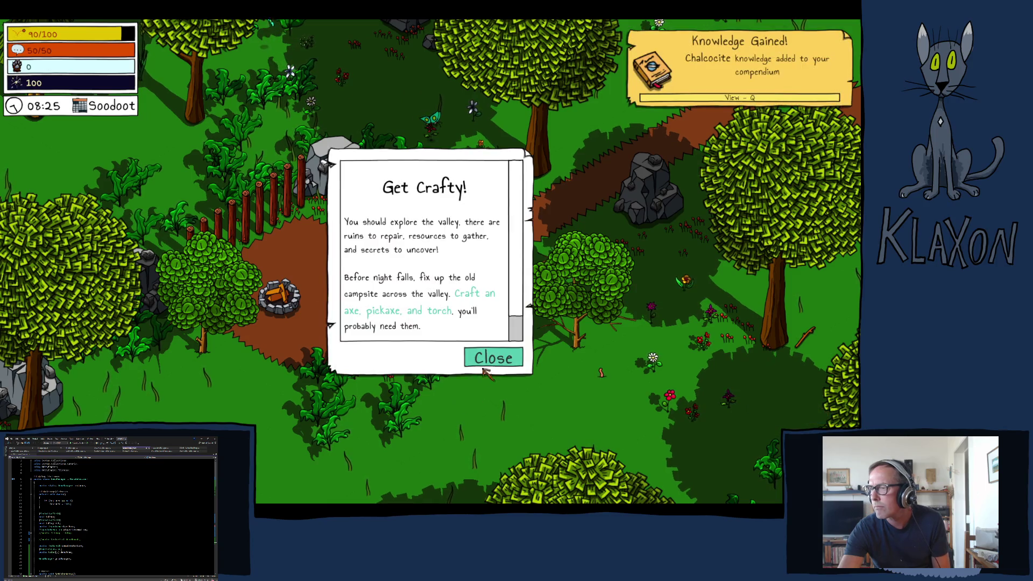
click(490, 356)
key(u)
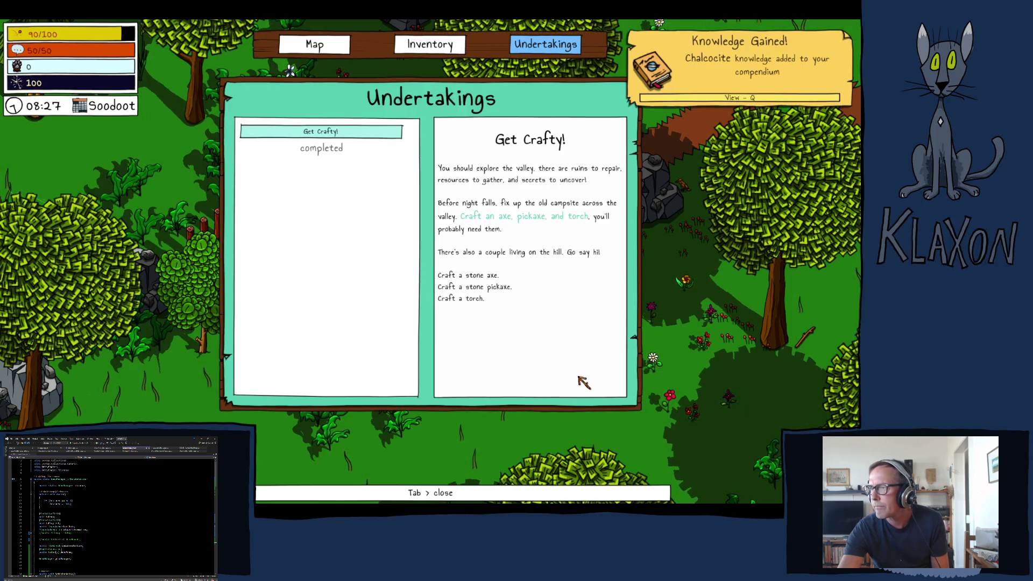
key(Escape)
key(w)
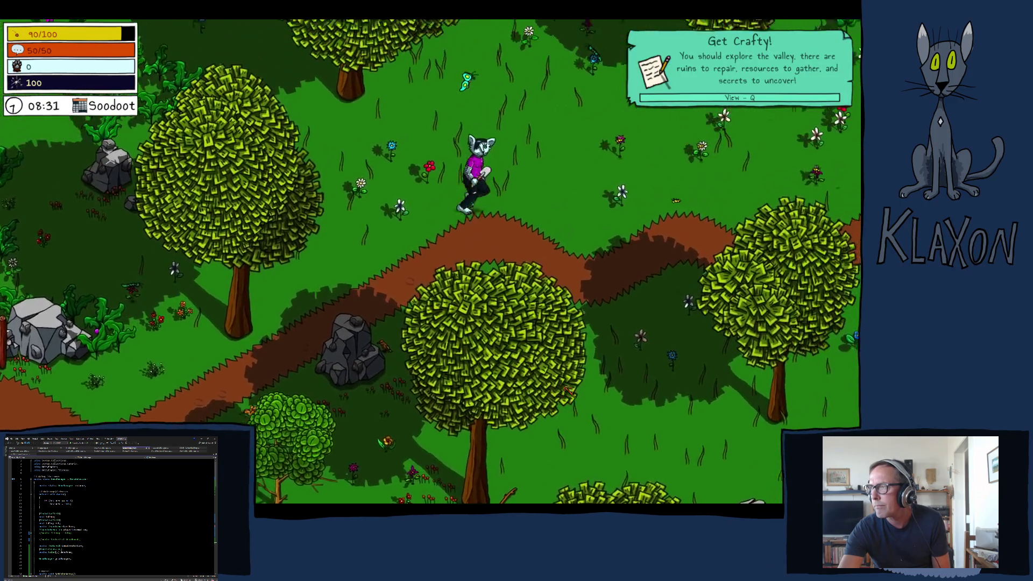
- Walk past the red shed to the chicken and talk to it to get an Avian Map piece
key(w)
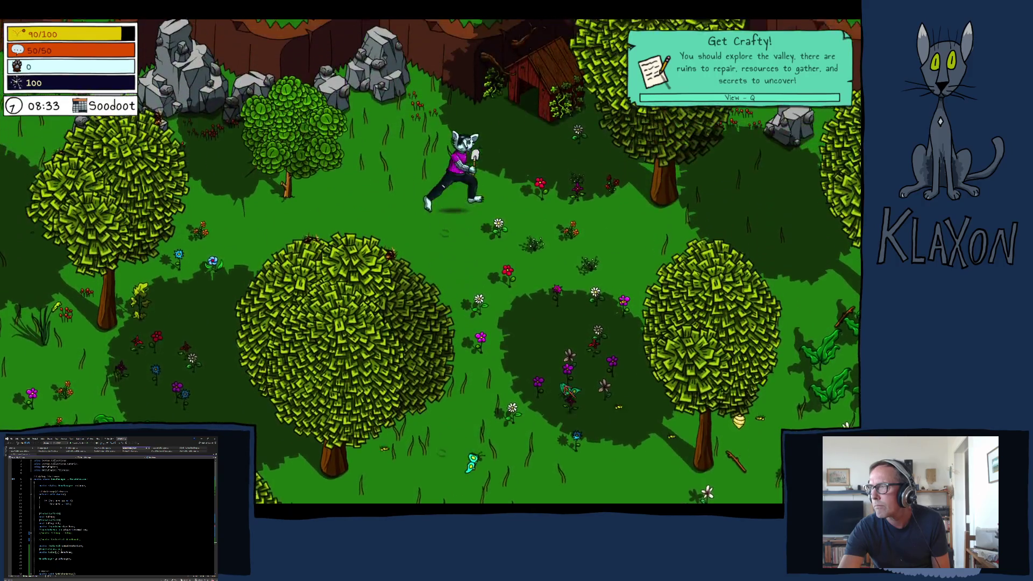
key(d)
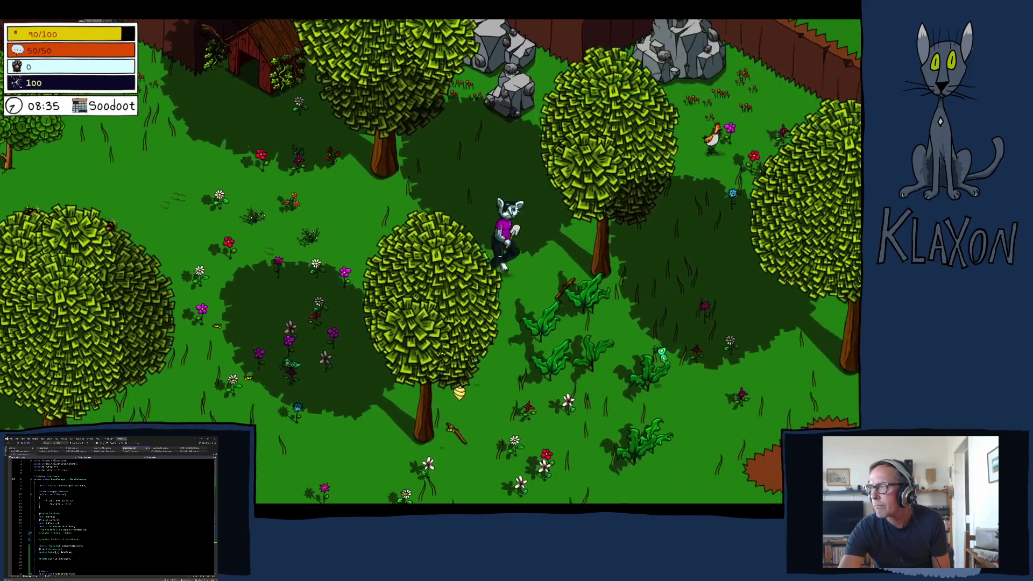
key(w)
key(e)
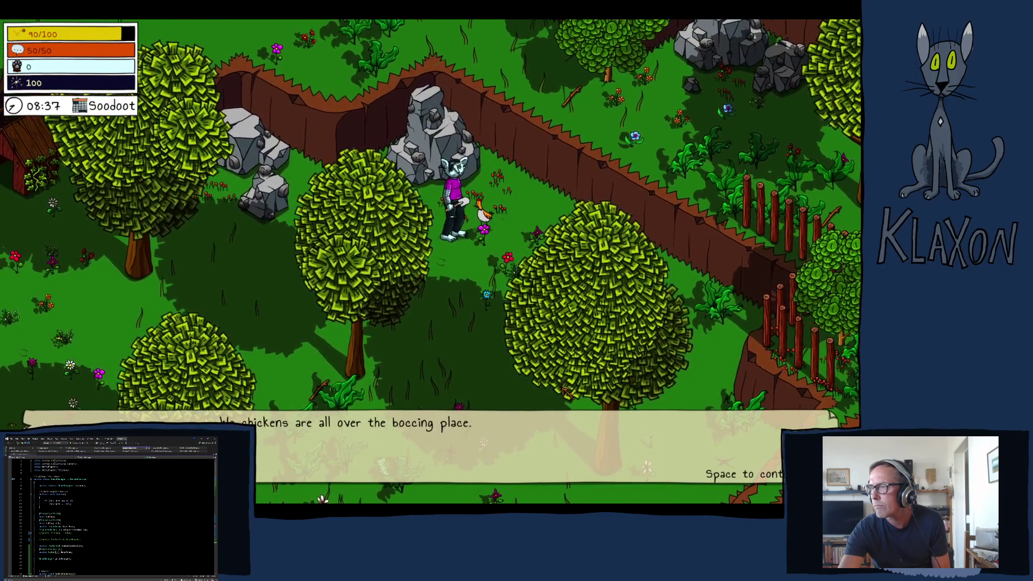
key(space)
key(space)
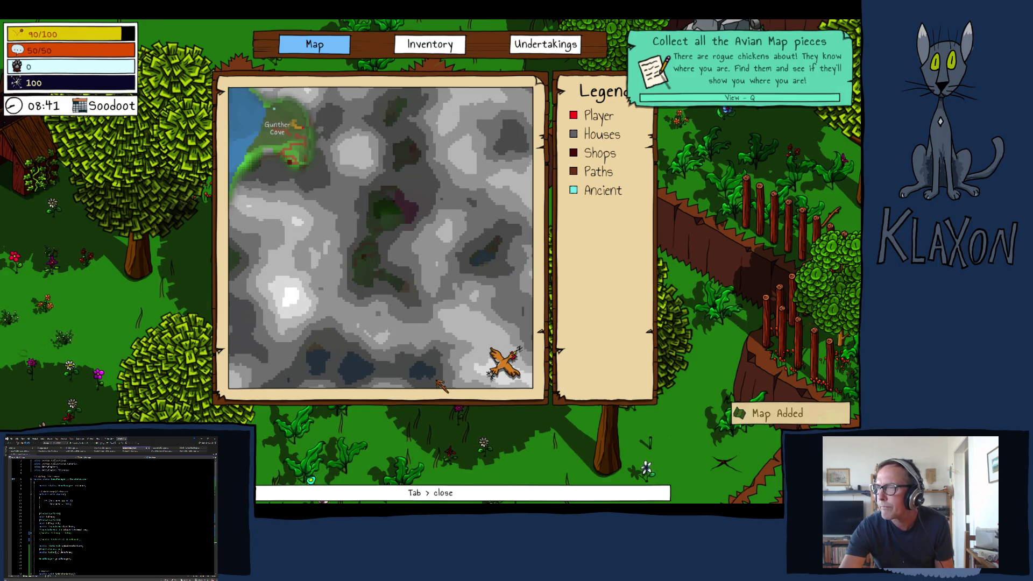
key(Tab)
- Find and talk through the dialogs with Manuela and then Ramiro to complete their undertaking
key(w)
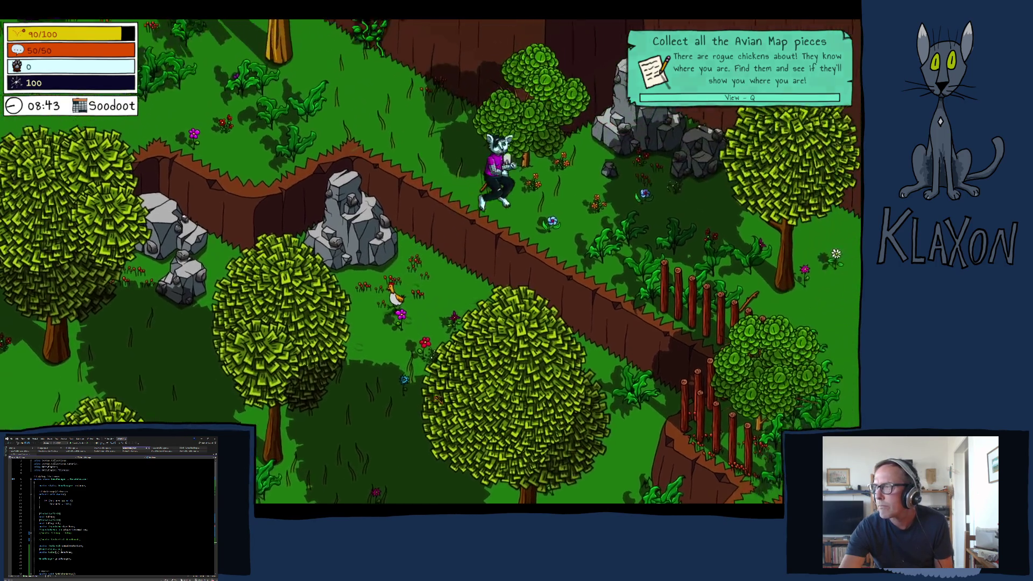
key(s)
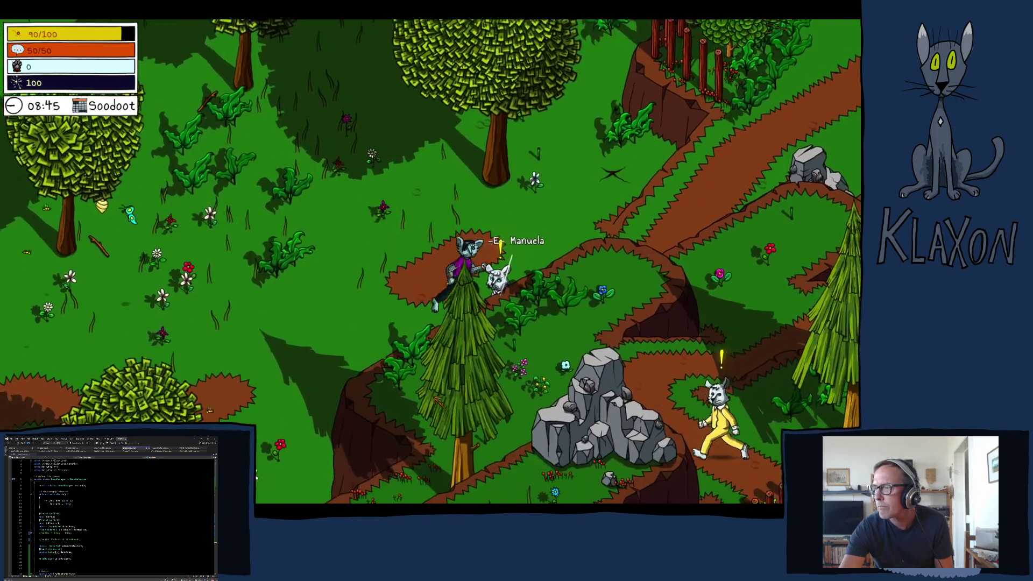
key(e)
key(space)
key(space)
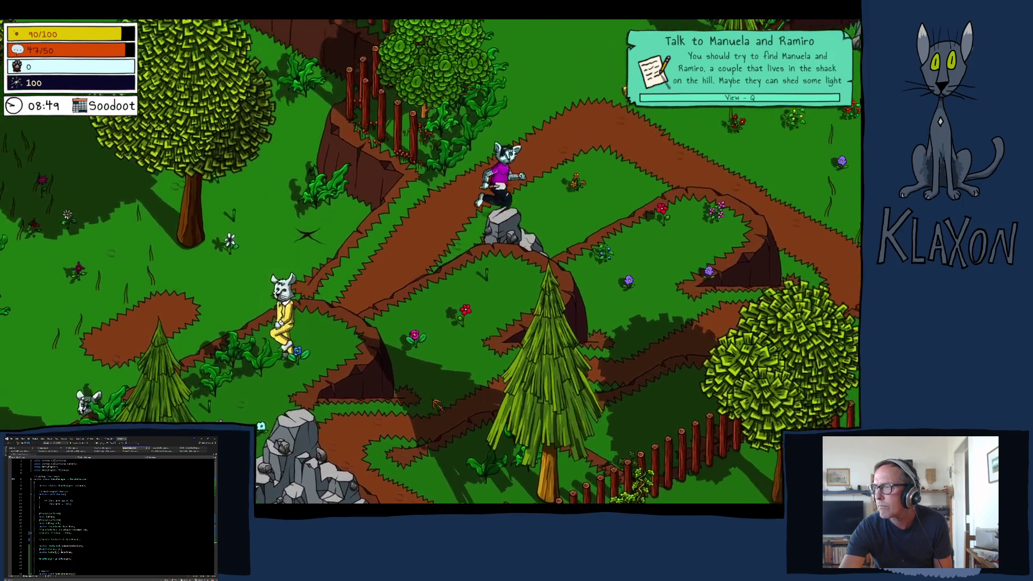
key(s)
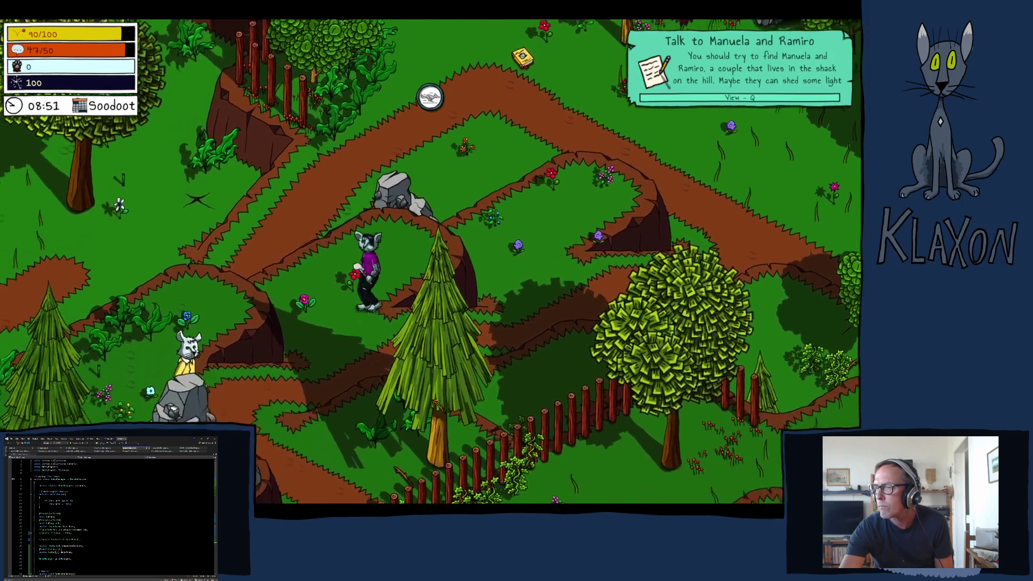
key(e)
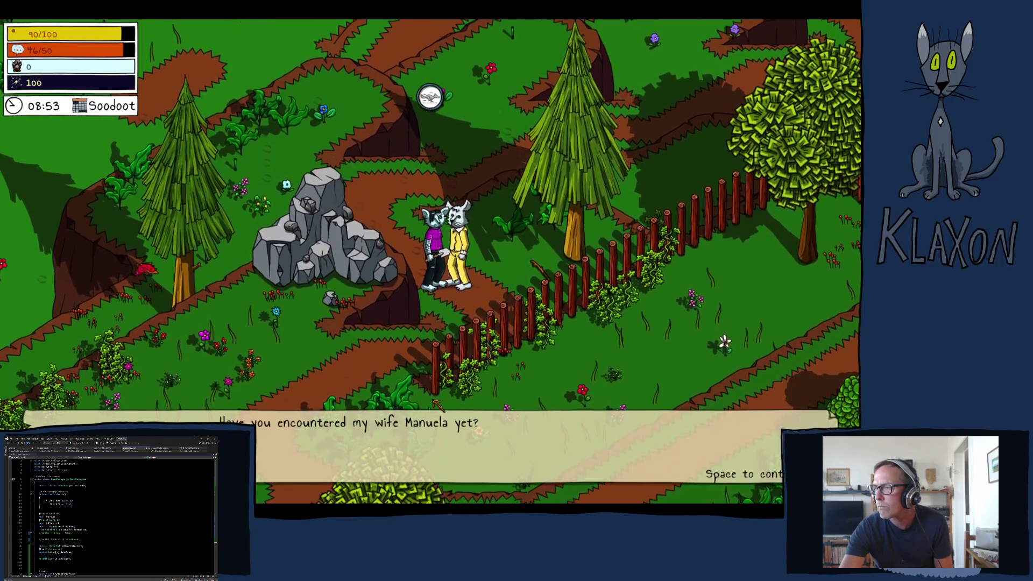
key(space)
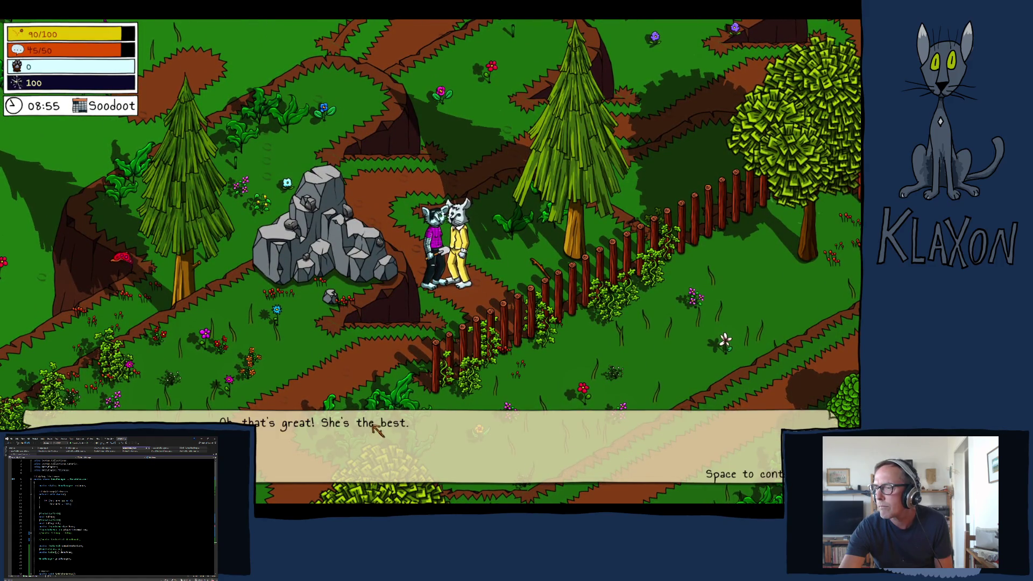
key(space)
- Walk up the path toward the bench, glancing at the compendium and inventory
key(w)
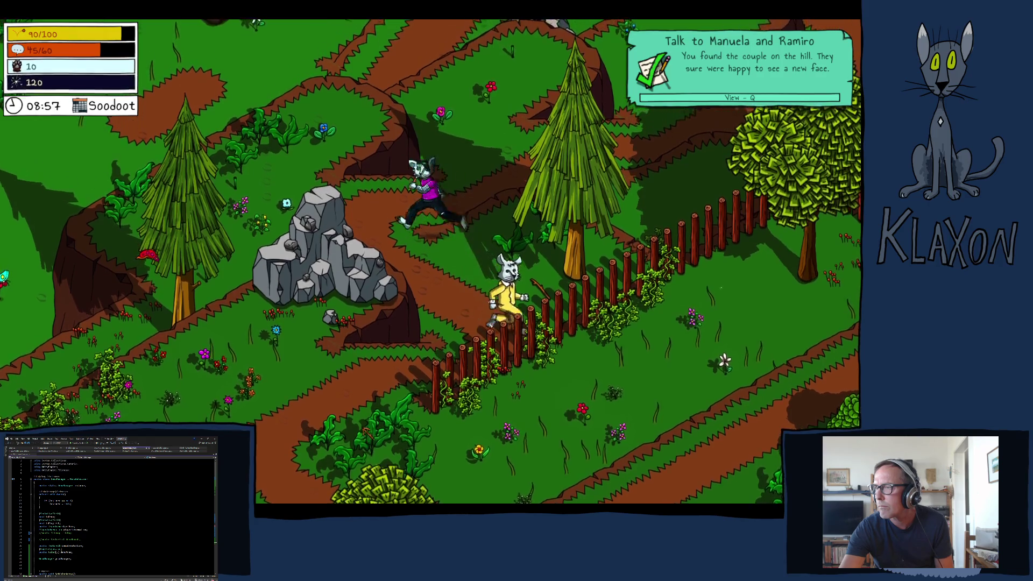
key(w)
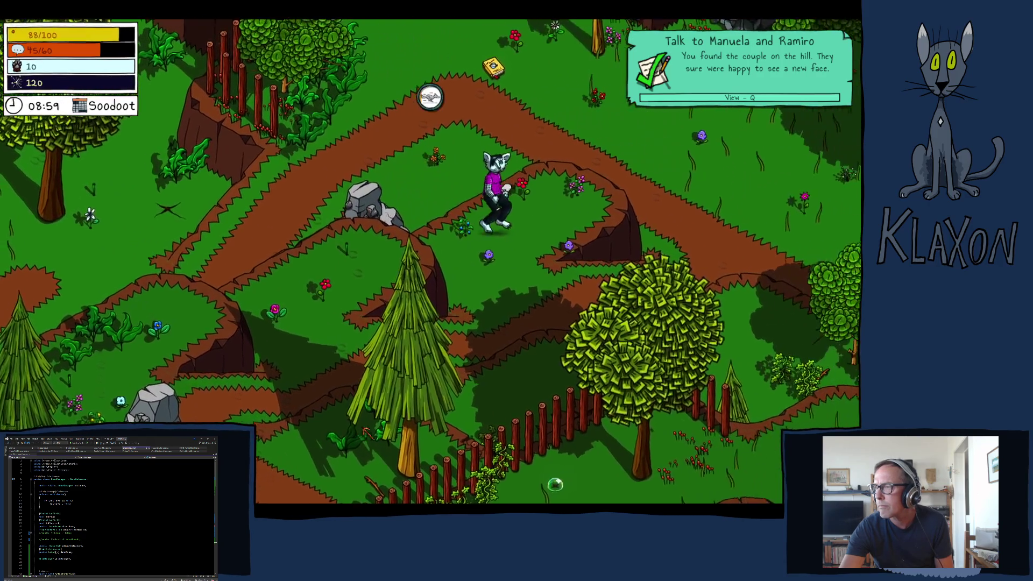
key(w)
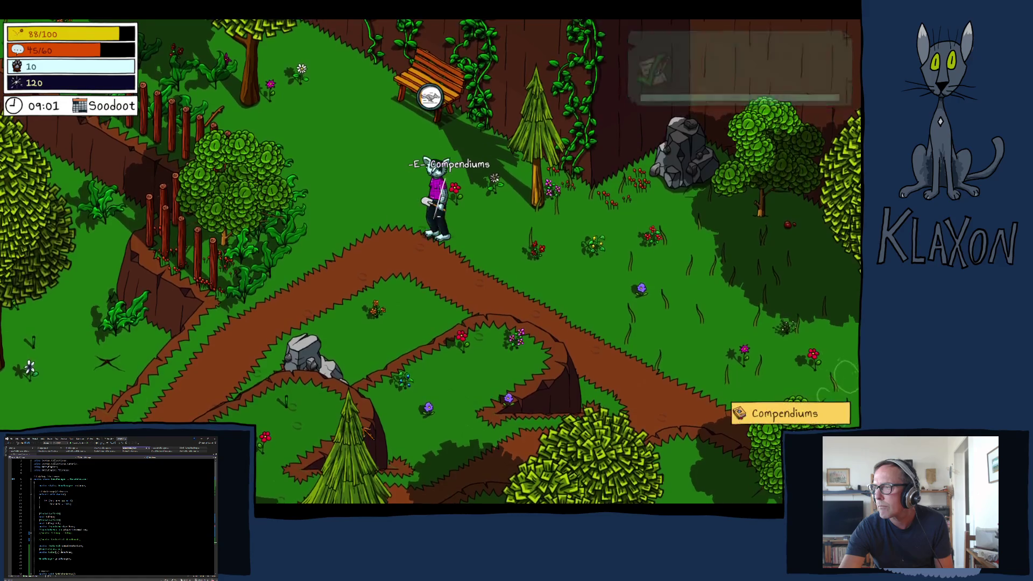
key(Tab)
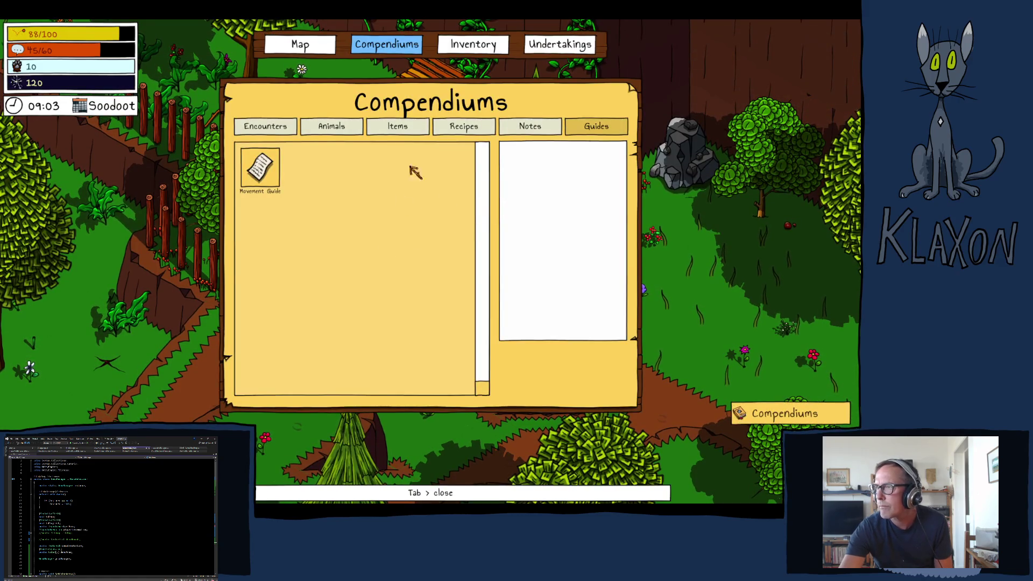
key(Tab)
key(d)
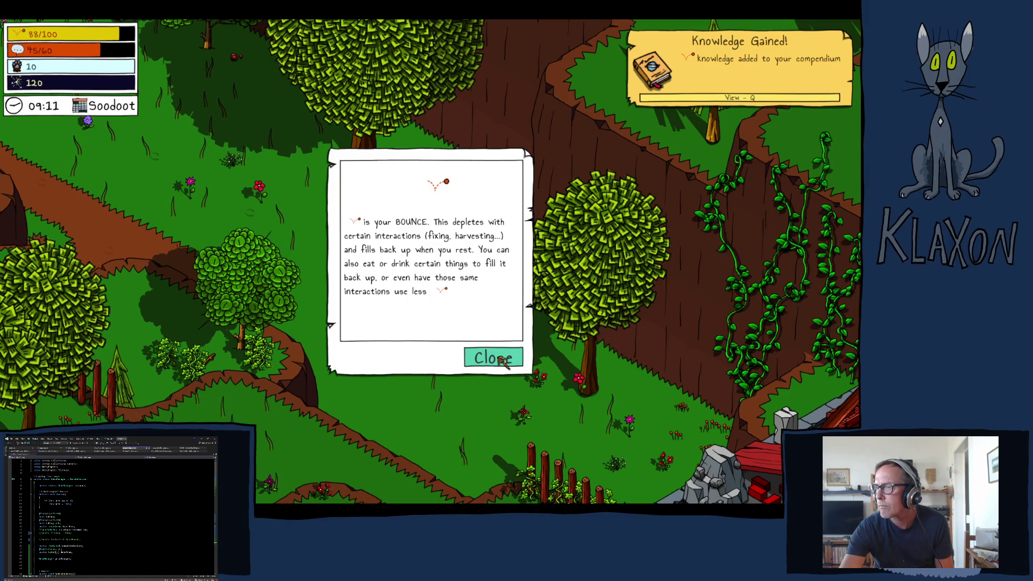
key(Tab)
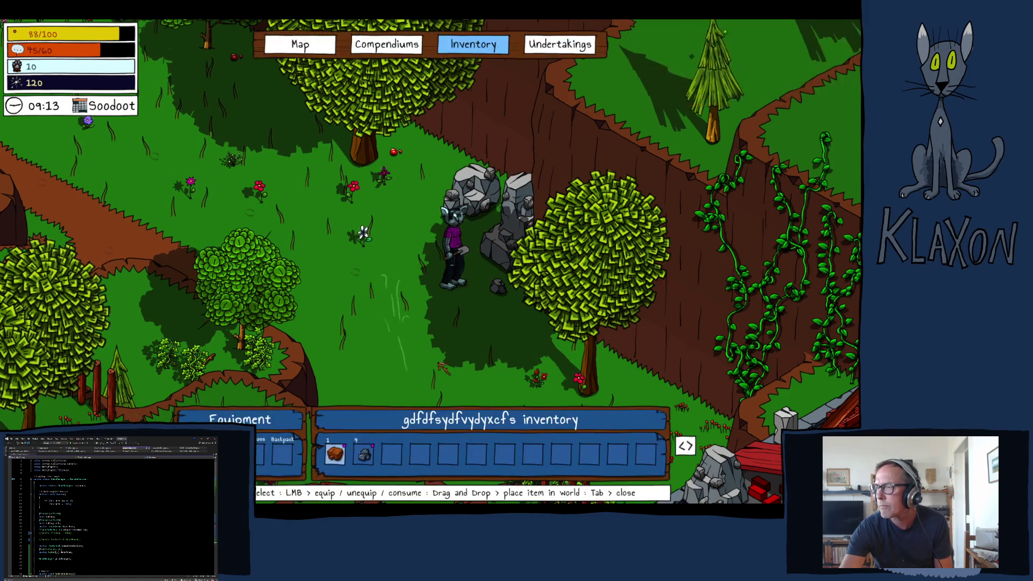
key(Tab)
- Run to Manuela and finish her conversation to accept the Reach the campsite quest
key(a)
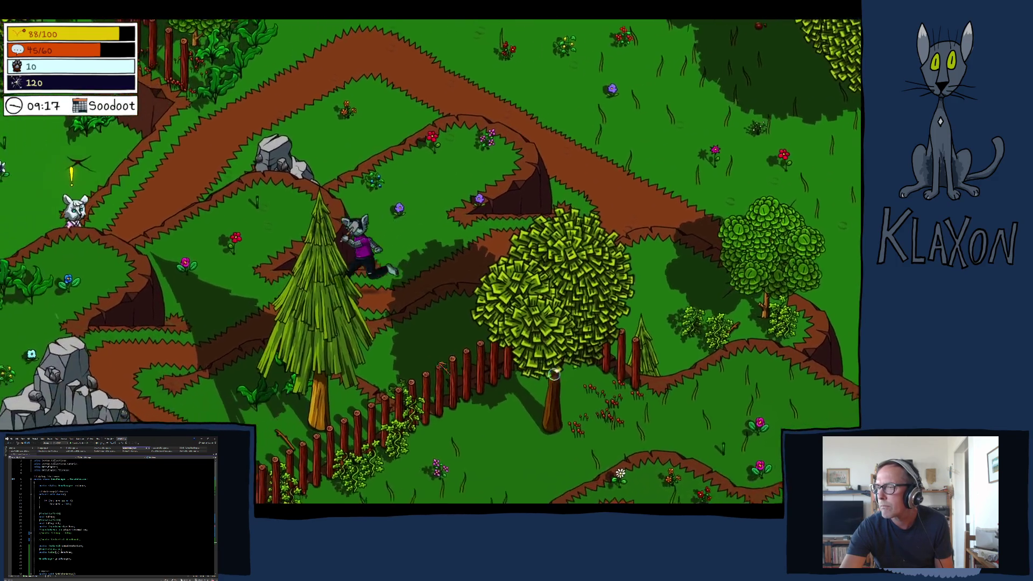
key(w)
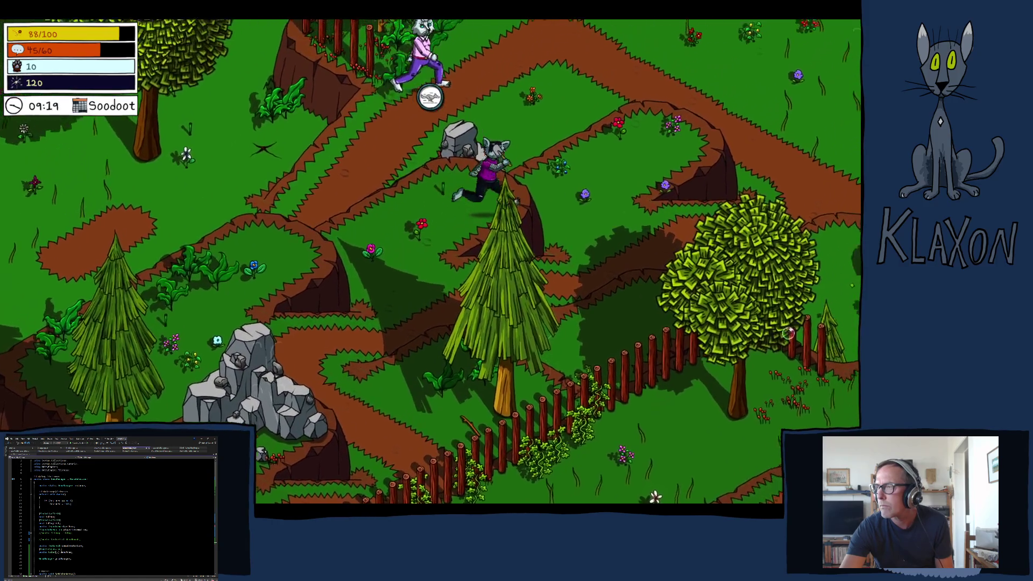
key(a)
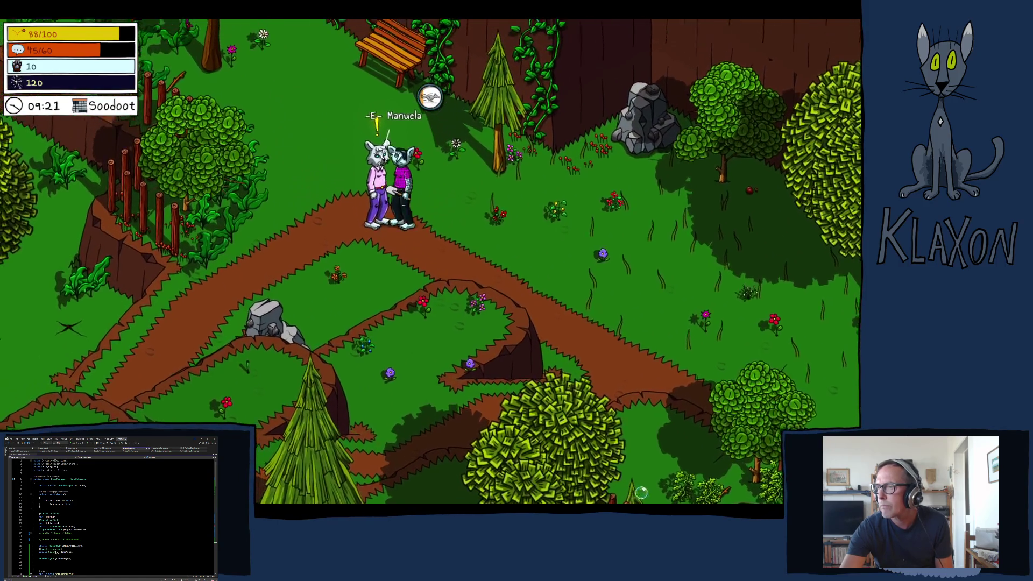
key(space)
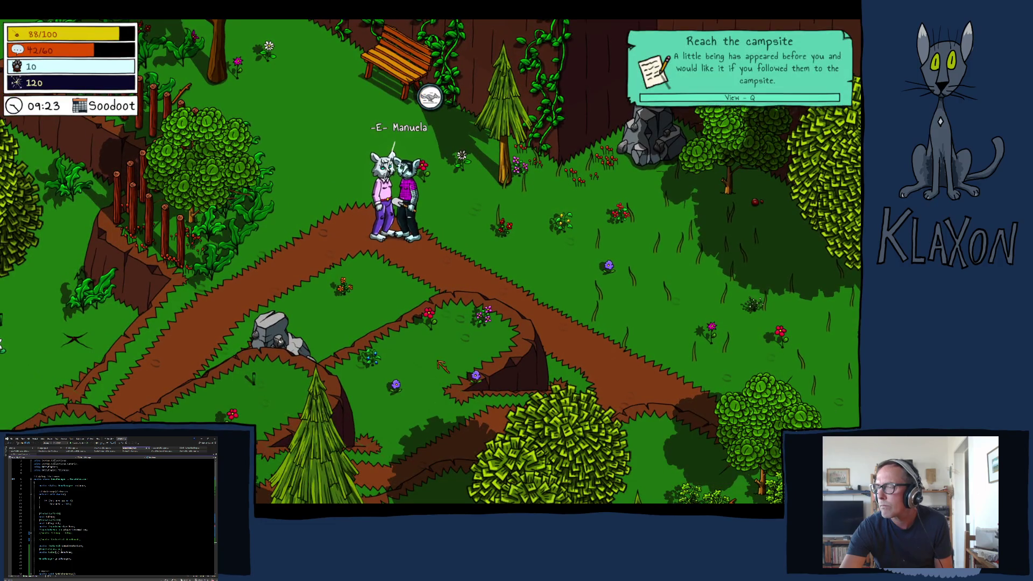
- Lead Manuela down the path to Ramiro, then walk up to the bench
key(s)
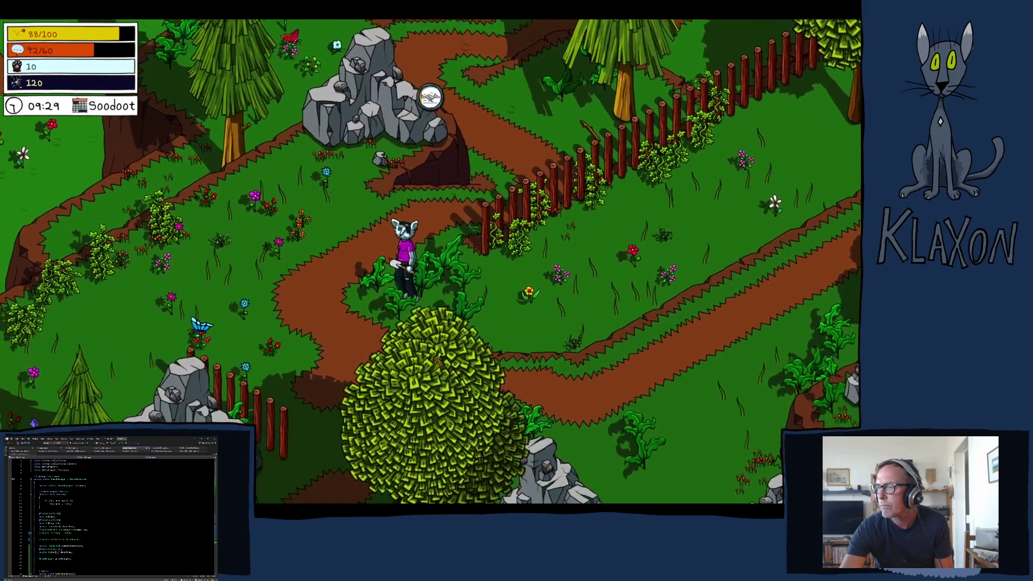
key(s)
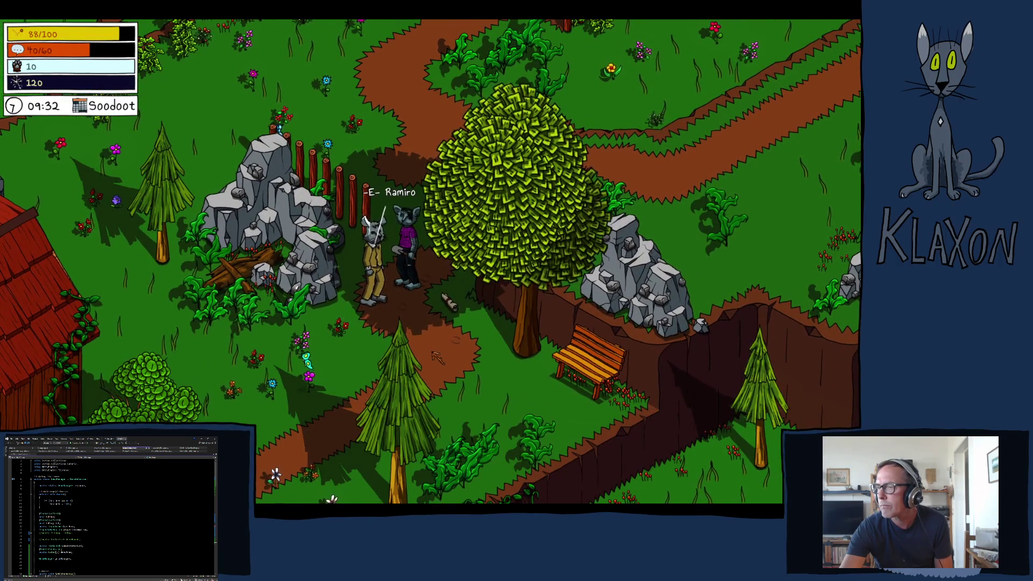
key(s)
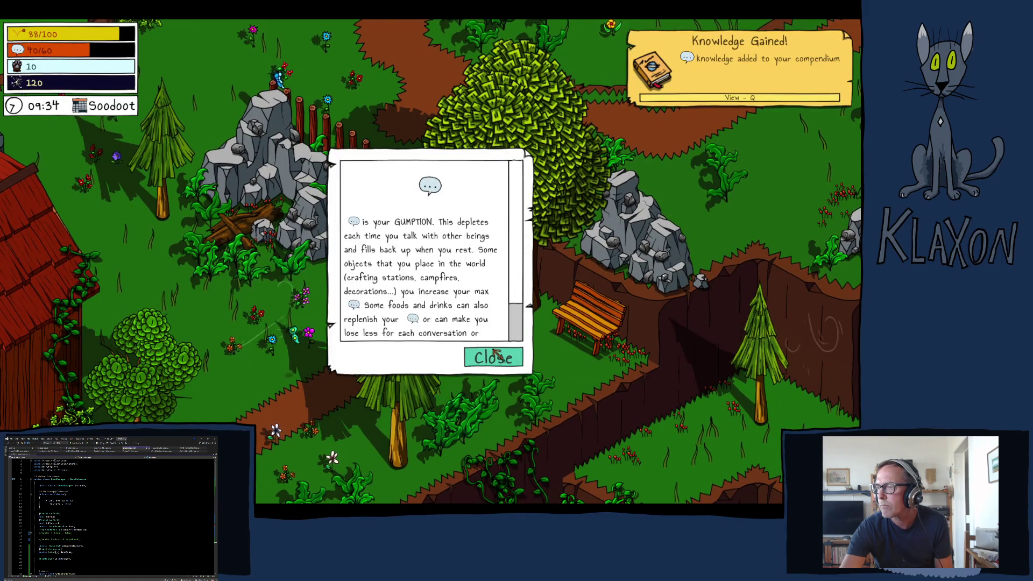
key(w)
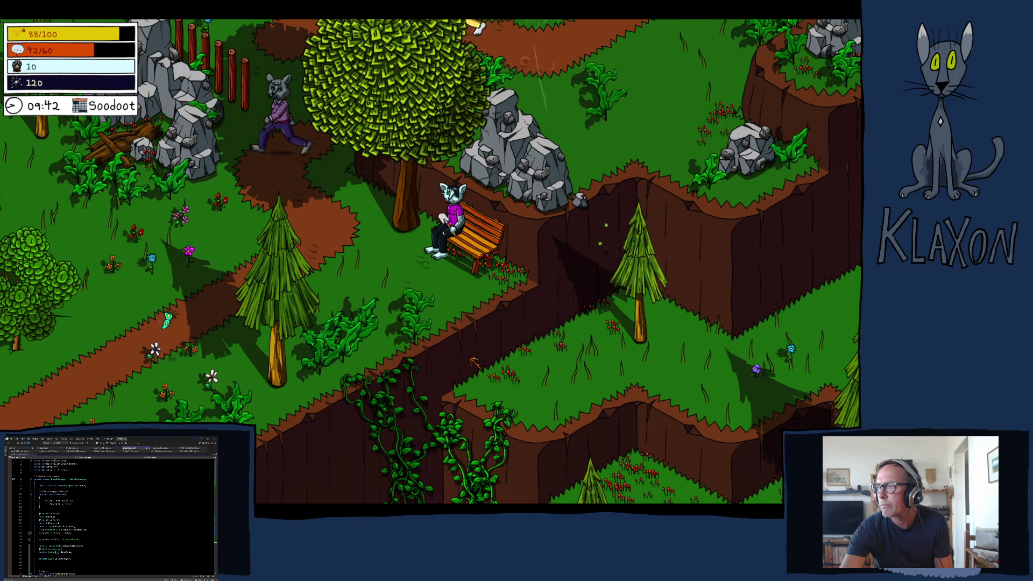
- Drop off the cliff to the lower grass and harvest the Blu Strawberri bush
key(w)
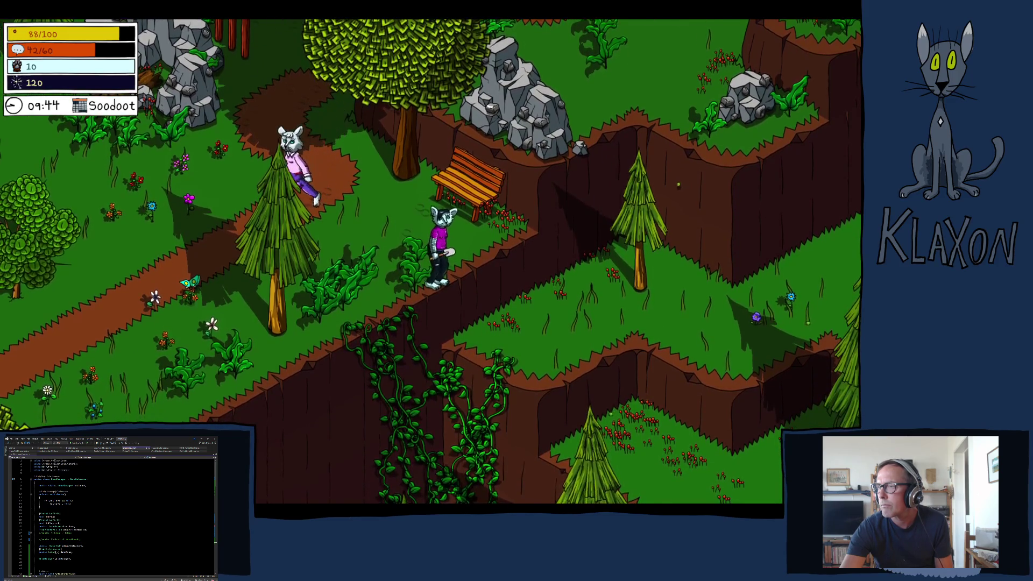
key(d)
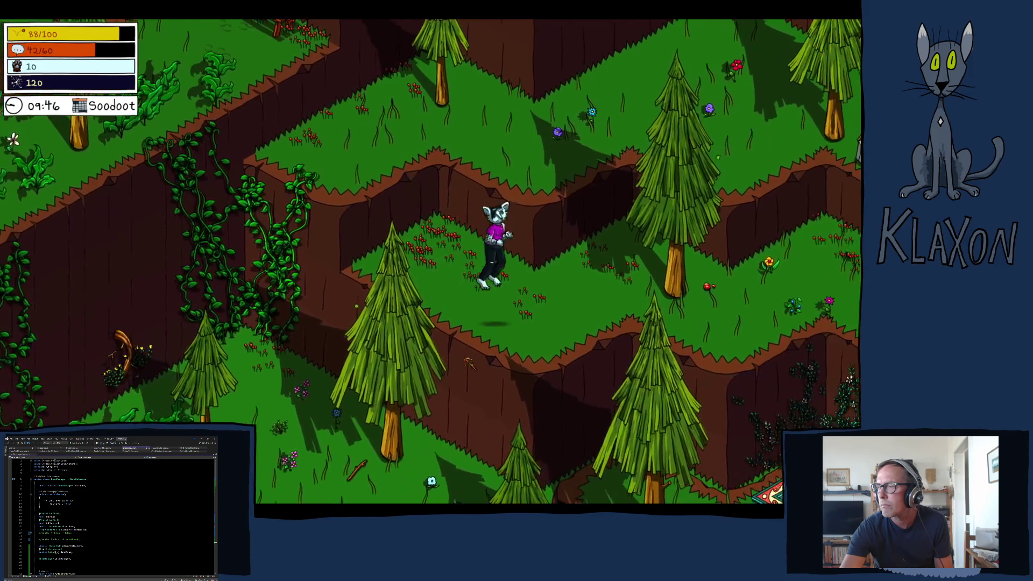
key(s)
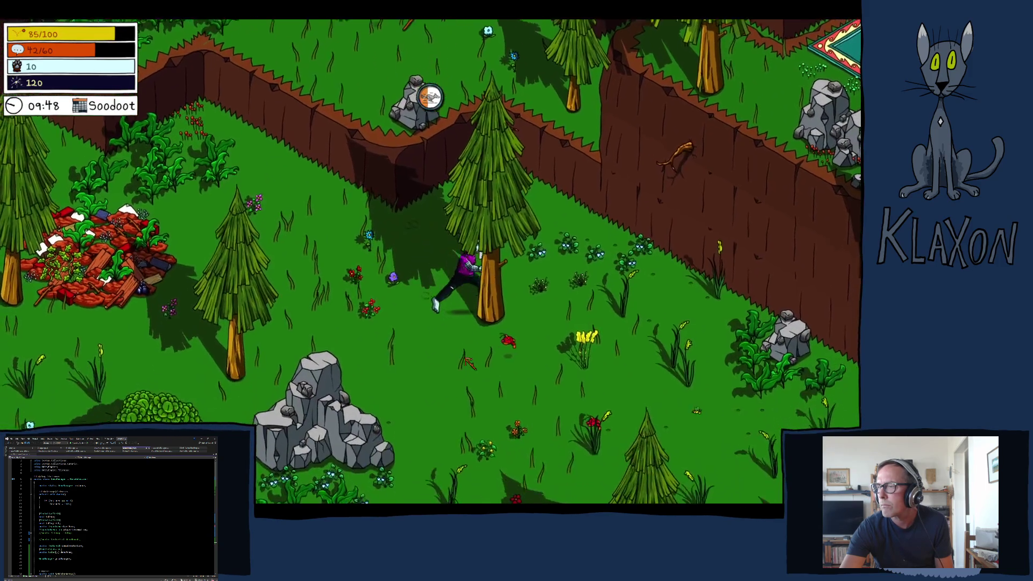
key(w)
key(e)
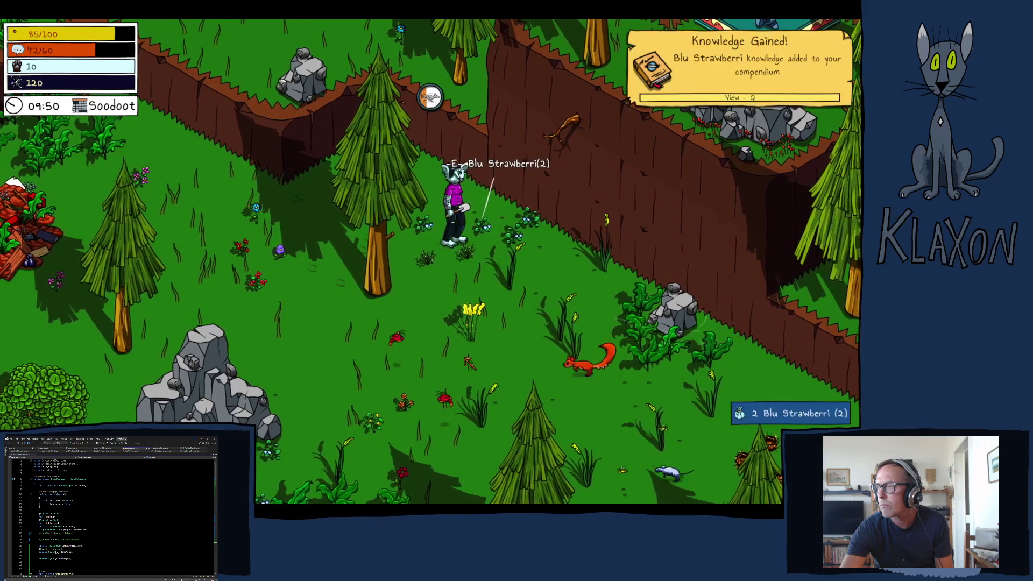
key(e)
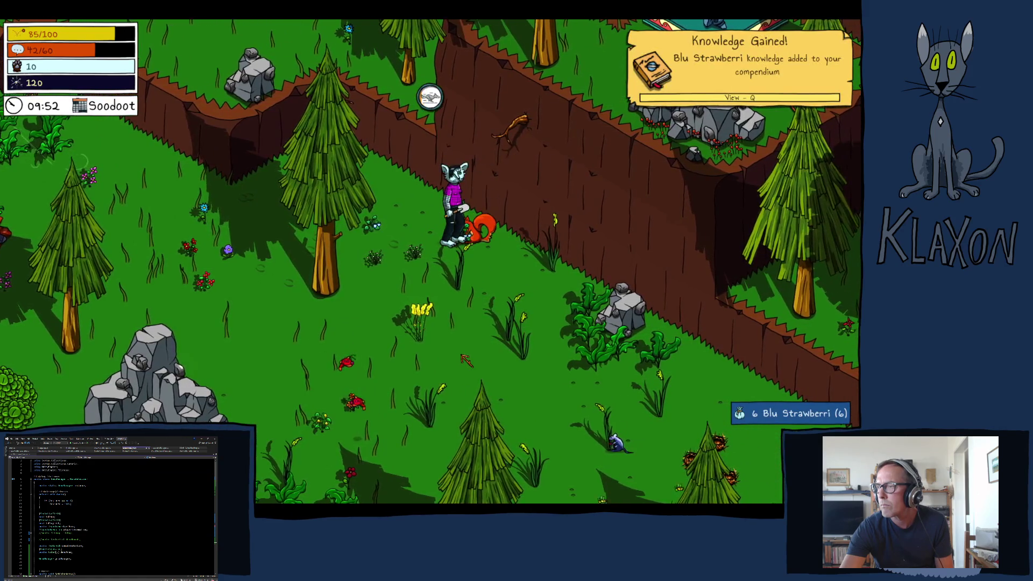
key(a)
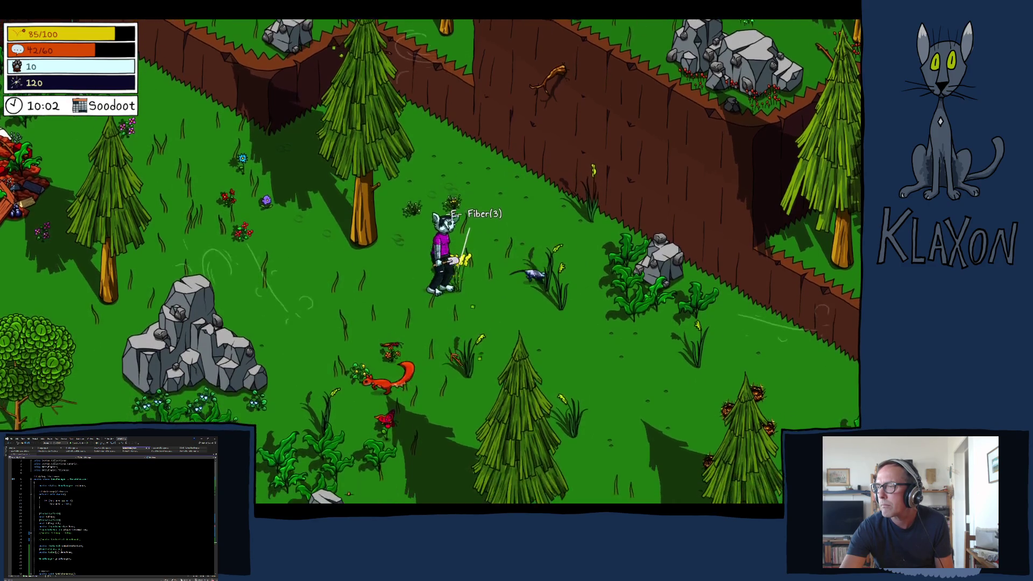
- Harvest three fiber plants and more Blu Strawberri by the rock
key(e)
key(s)
key(e)
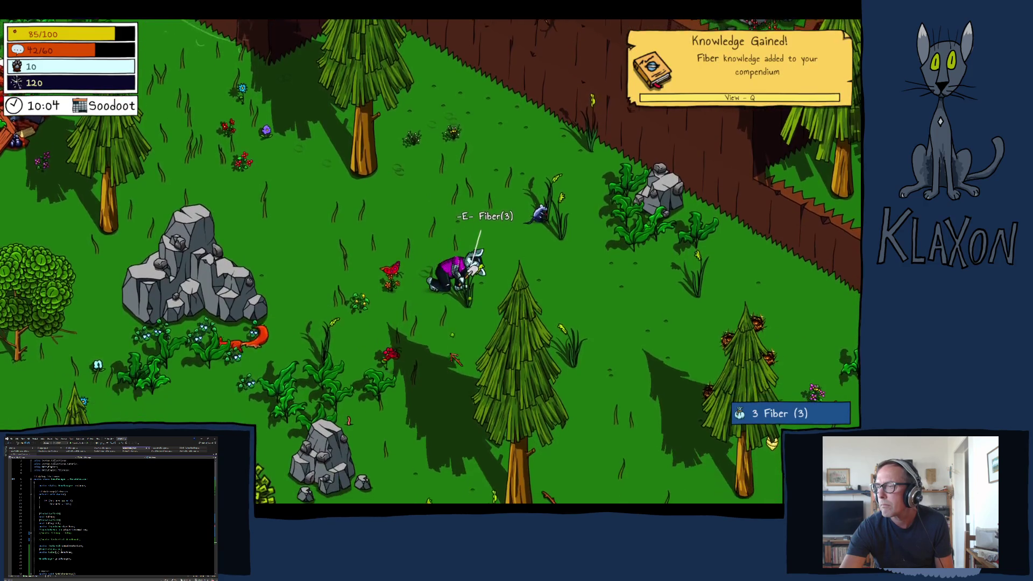
key(e)
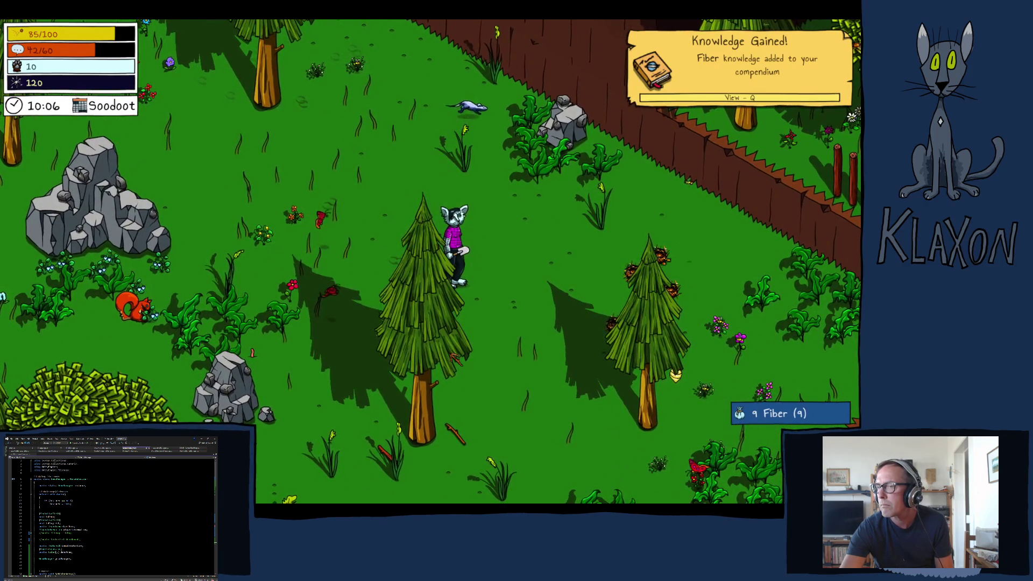
key(a)
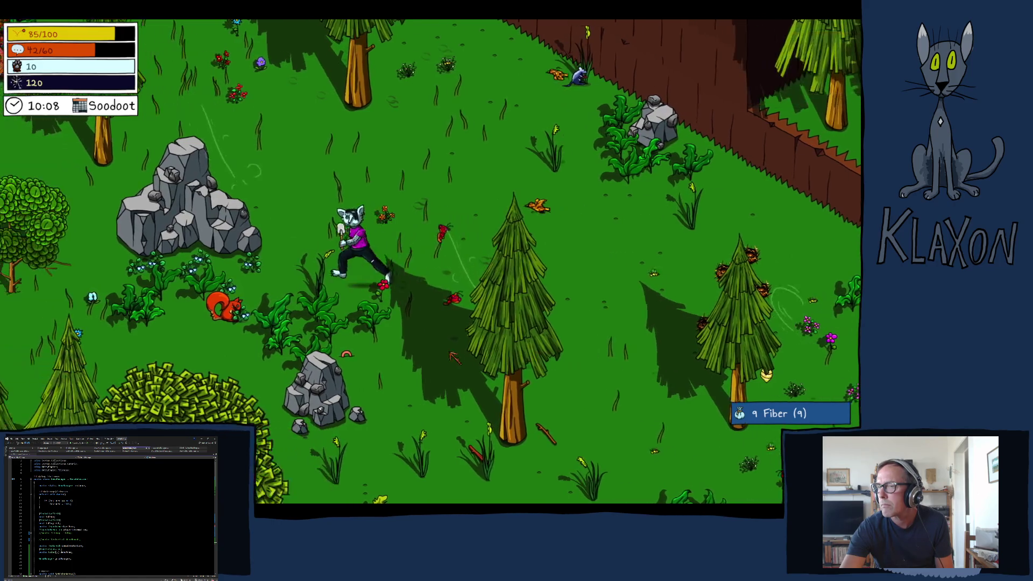
key(e)
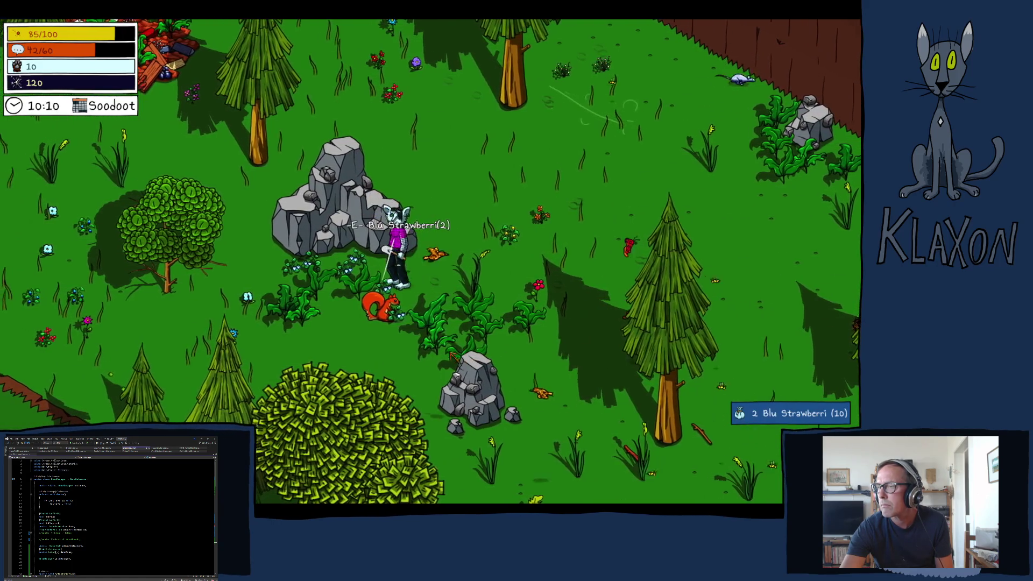
key(a)
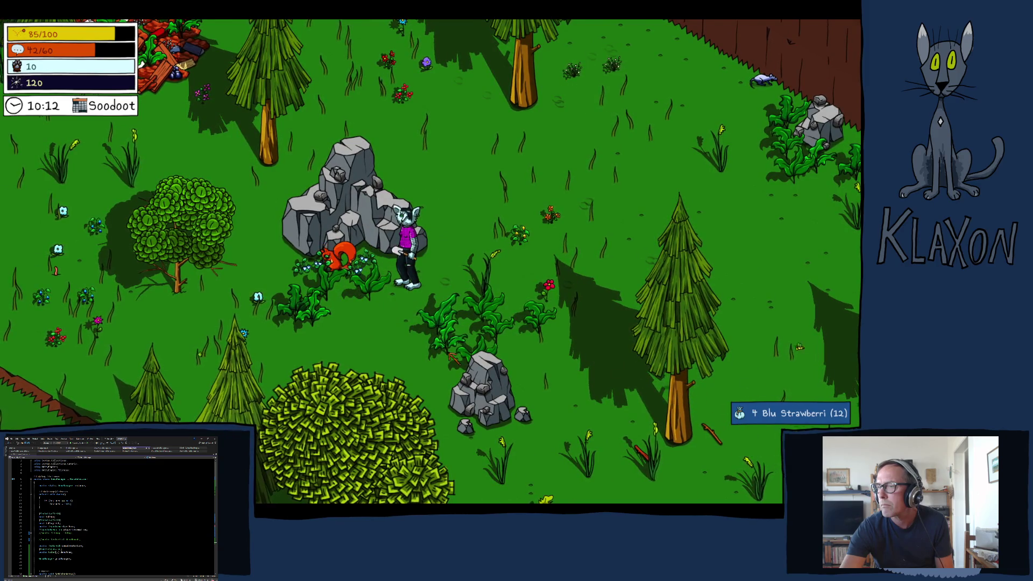
key(a)
key(e)
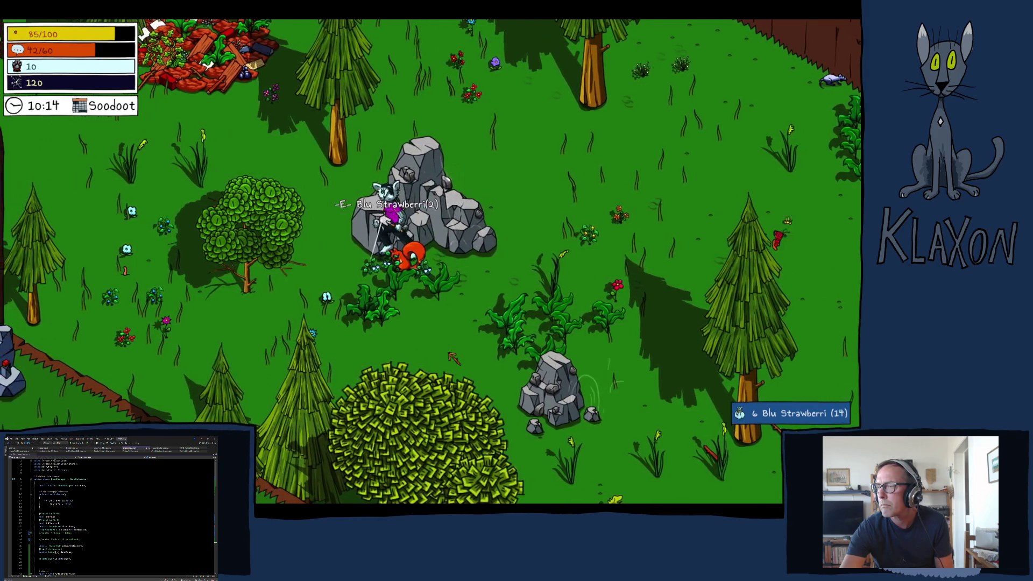
- Walk past the grey rock to the clucking bird and advance its dialogue
key(d)
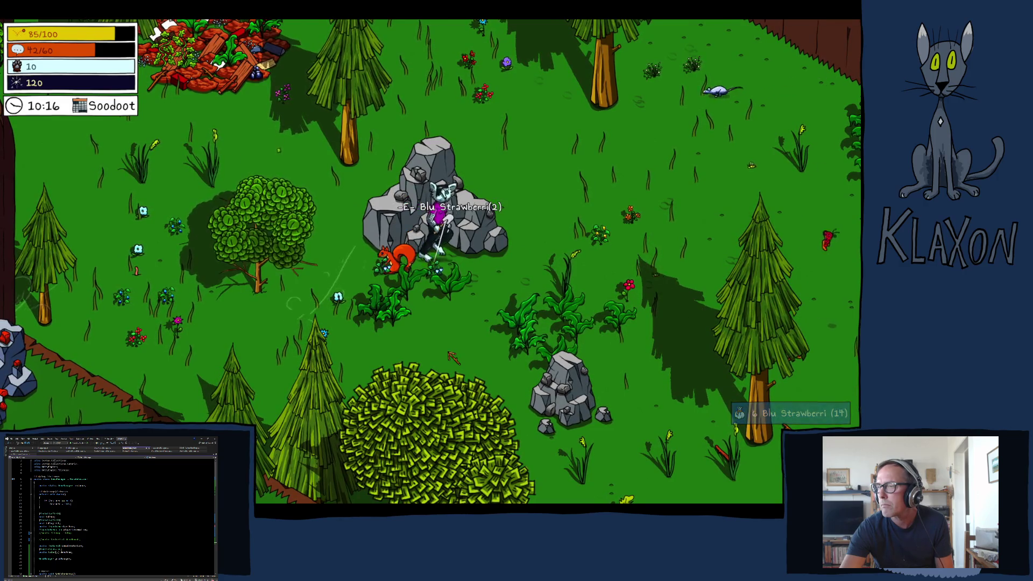
key(d)
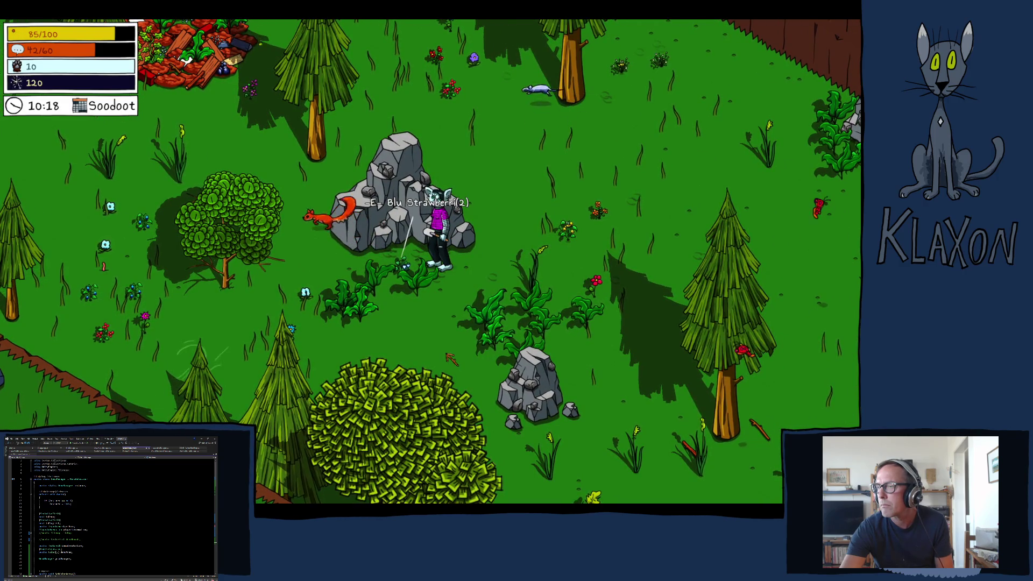
key(a)
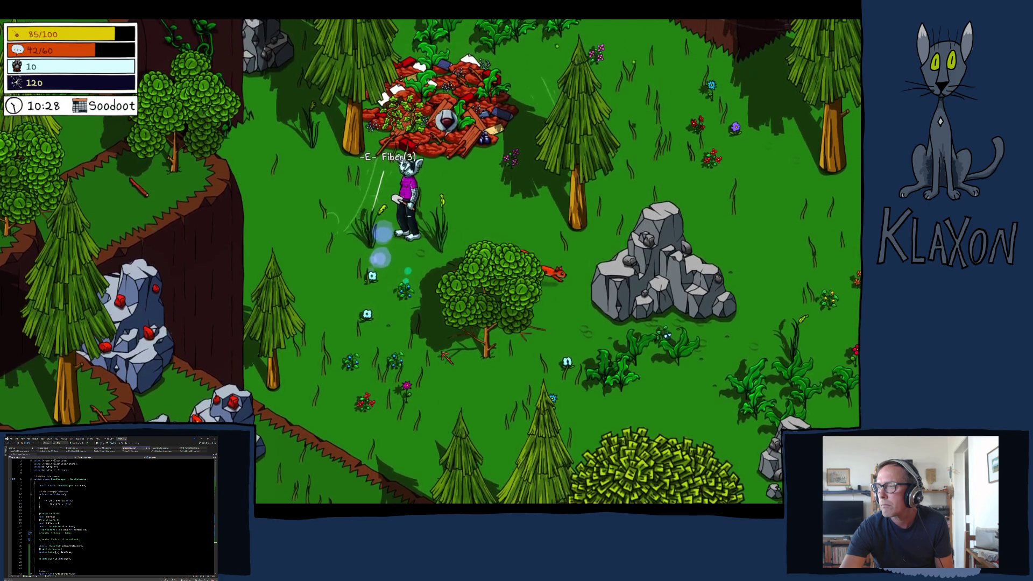
key(d)
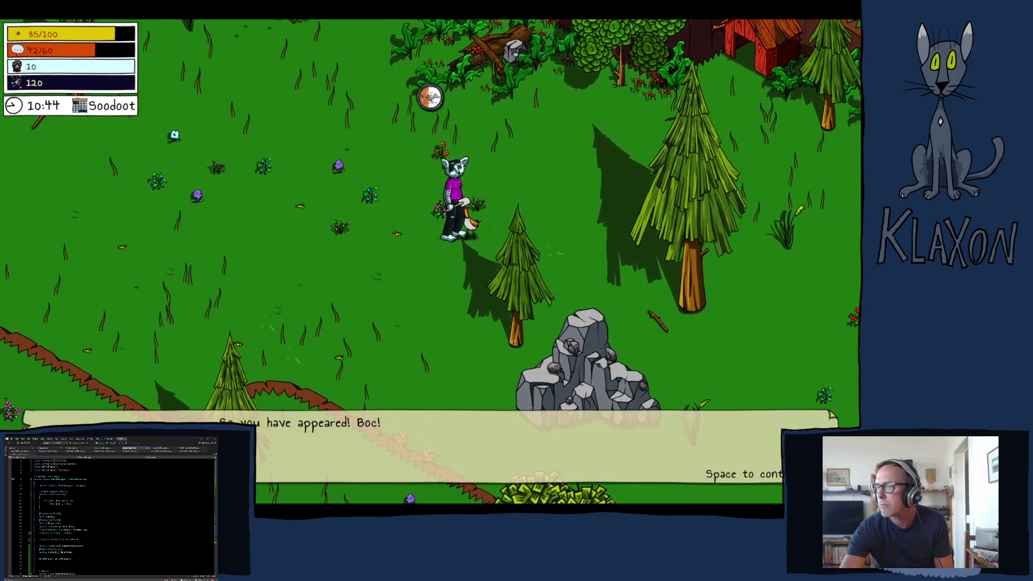
key(space)
key(space)
key(space)
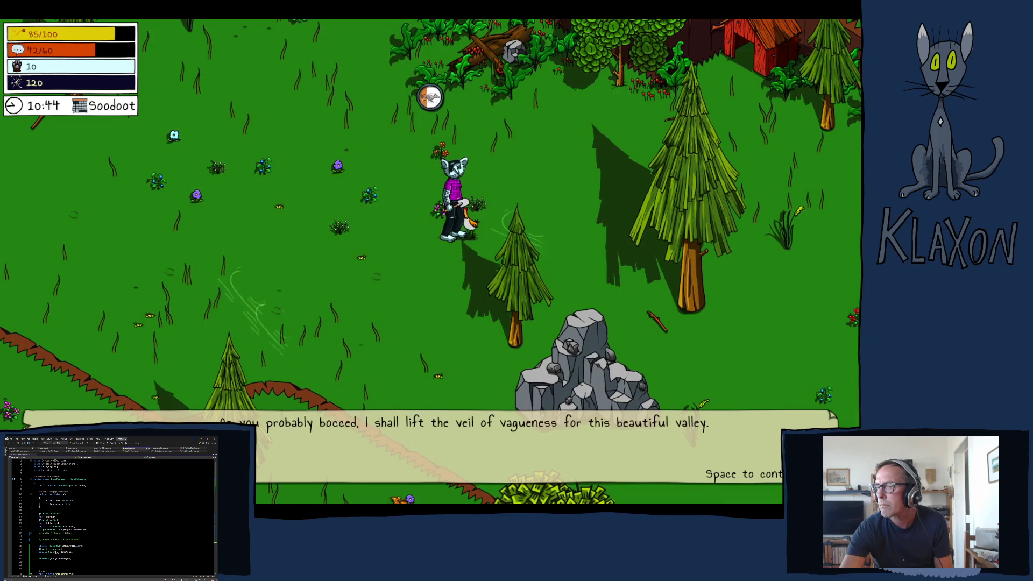
- Finish the bird's dialogue, view the new map, then pick up a Weak Stick and Fiber
key(space)
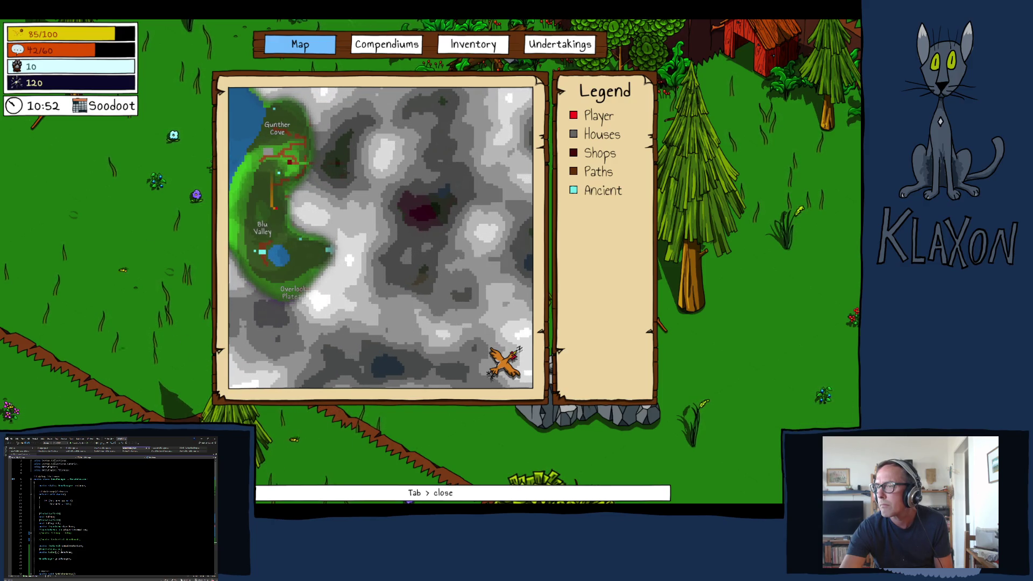
key(Tab)
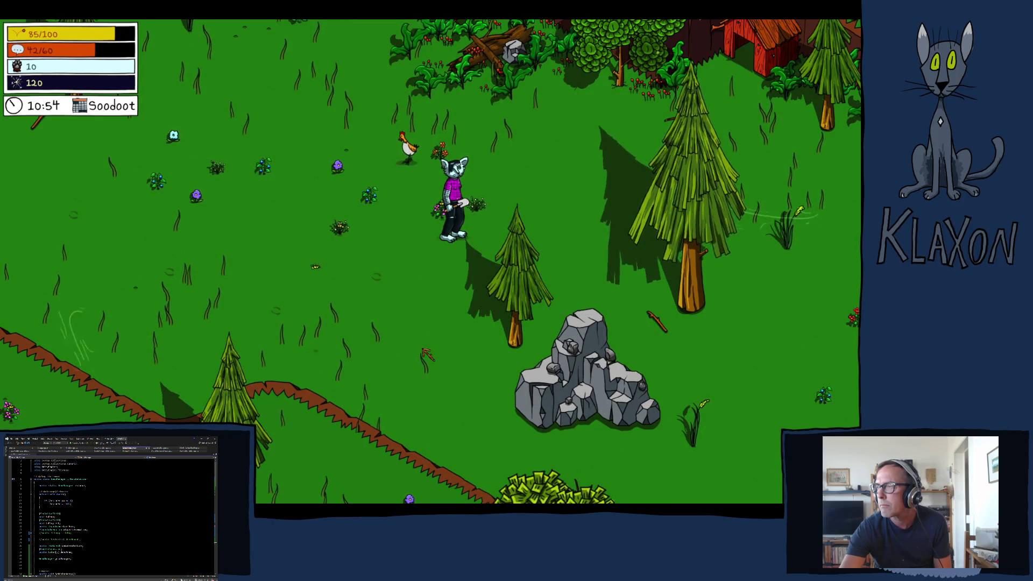
key(s+d)
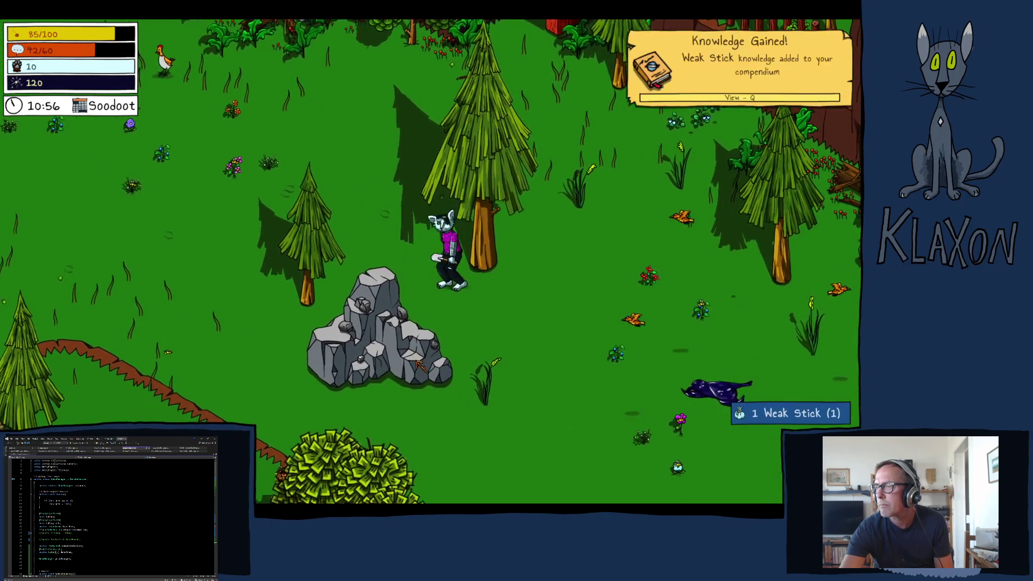
key(s)
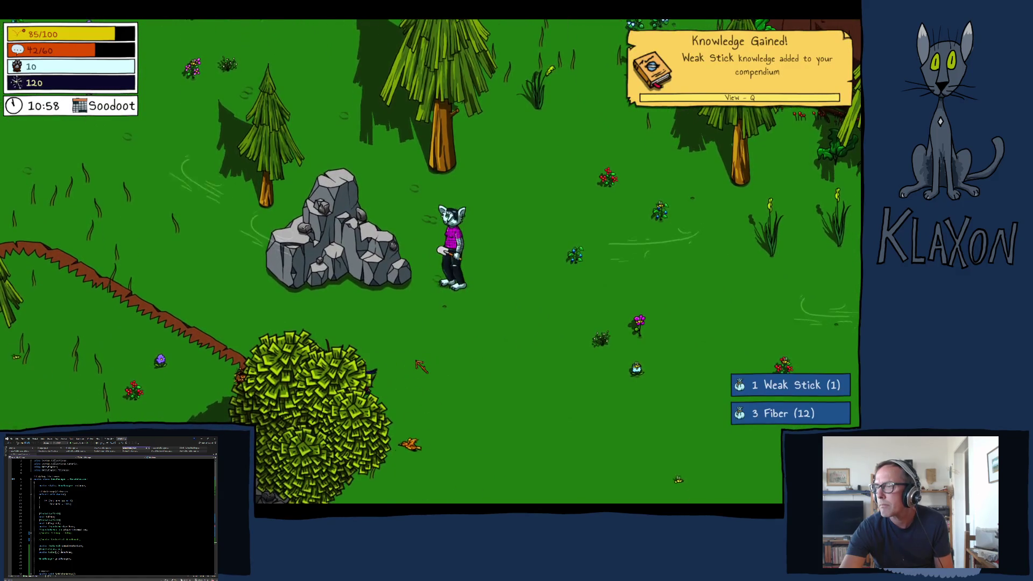
- Run down-right across the meadow, then up the slope and up-left into the forest
key(s+d)
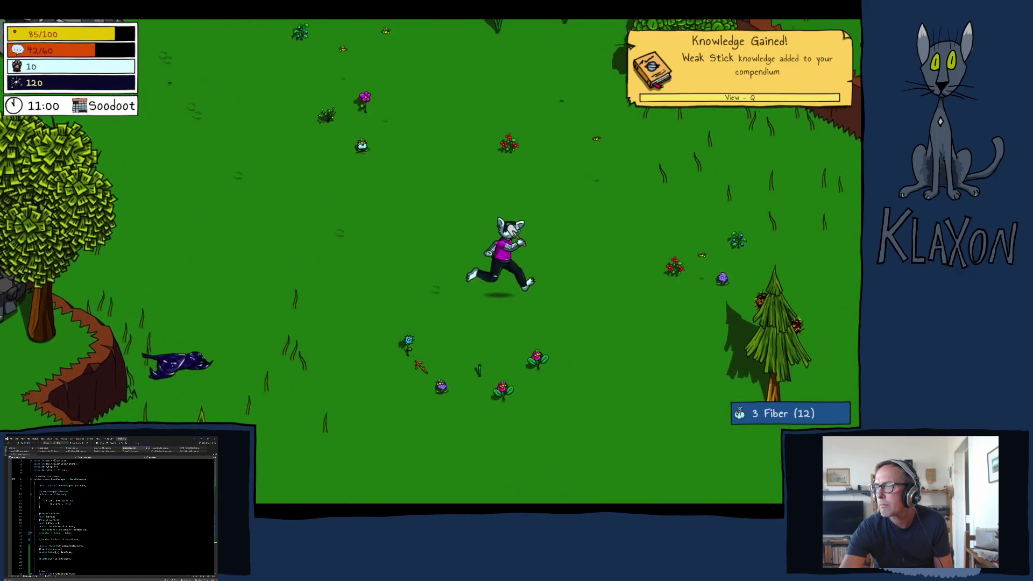
key(s+d)
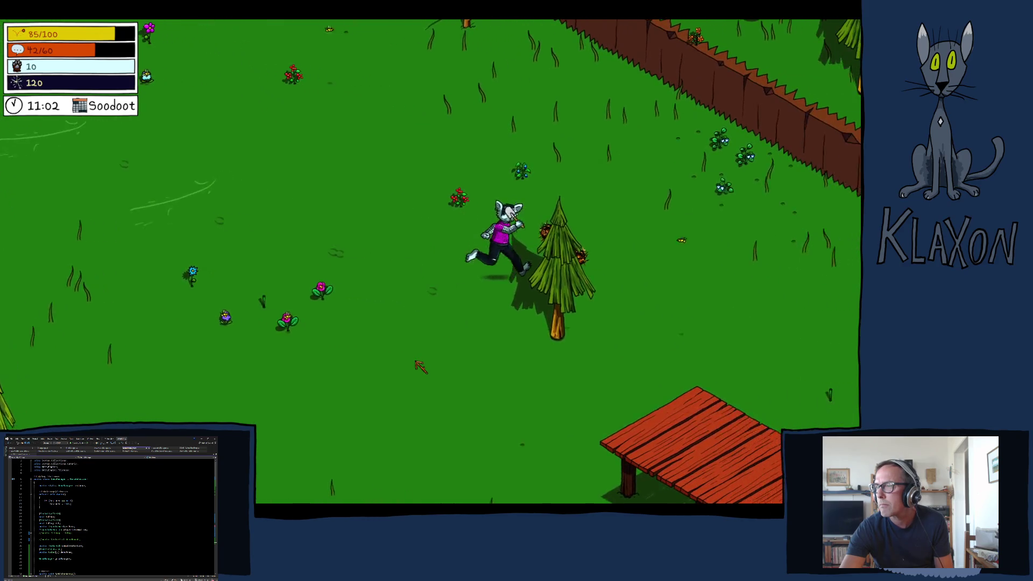
key(w+d)
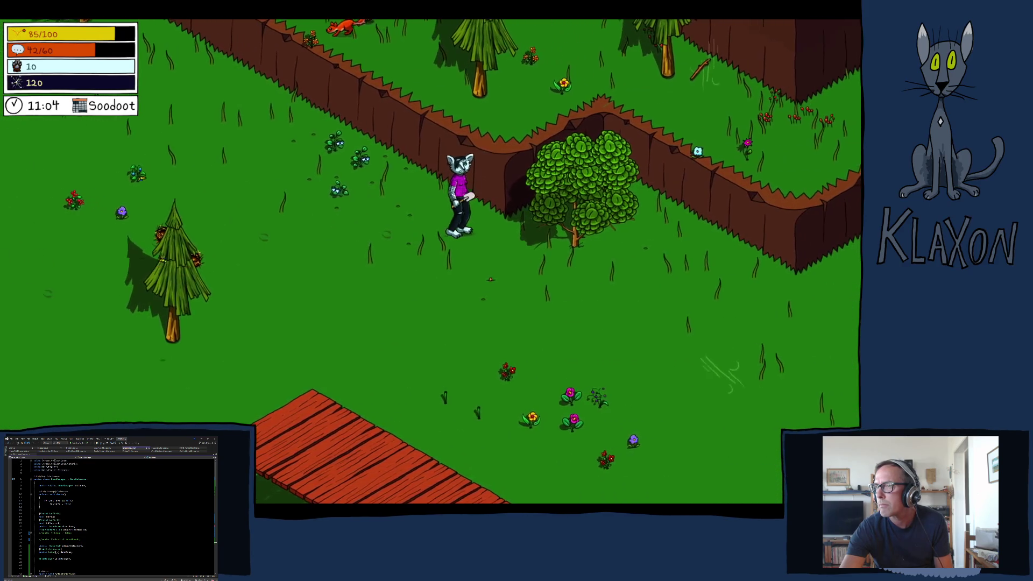
key(w)
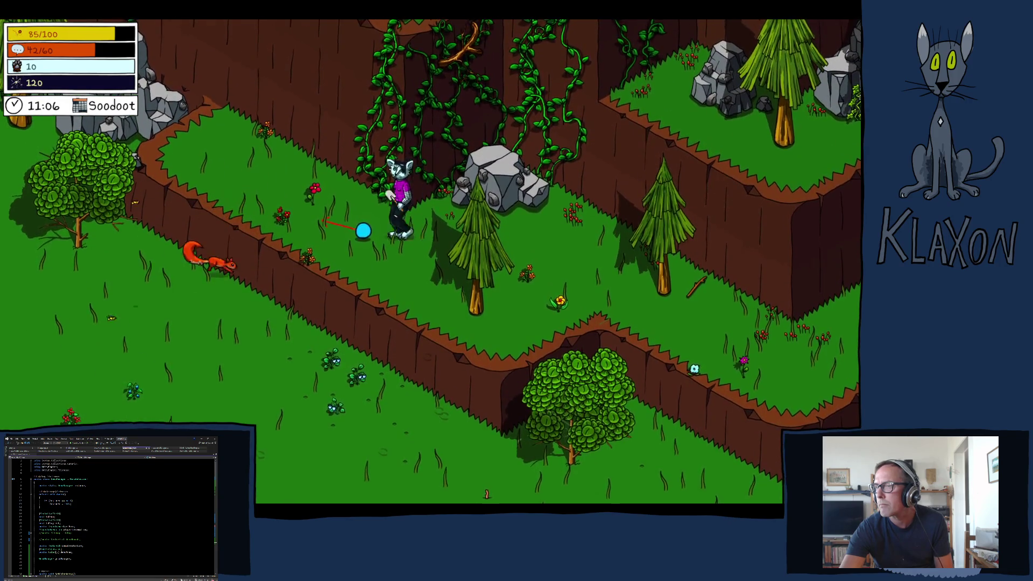
key(a)
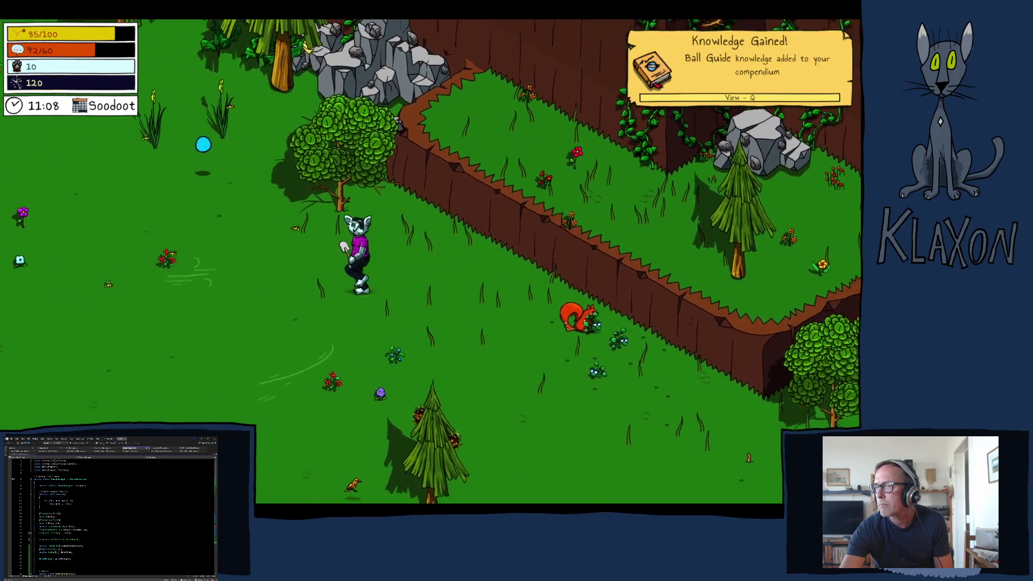
key(w+a)
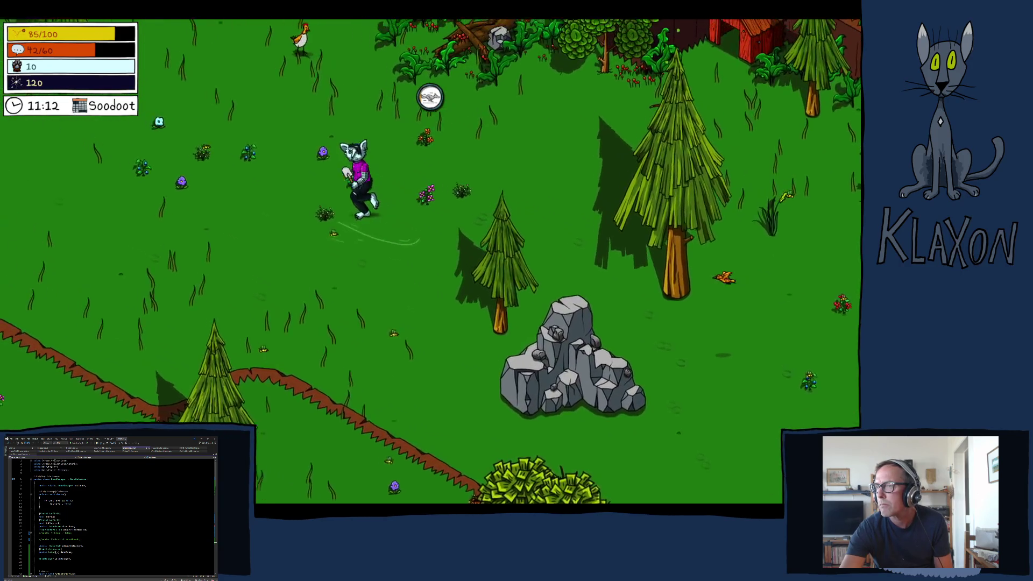
key(w+a)
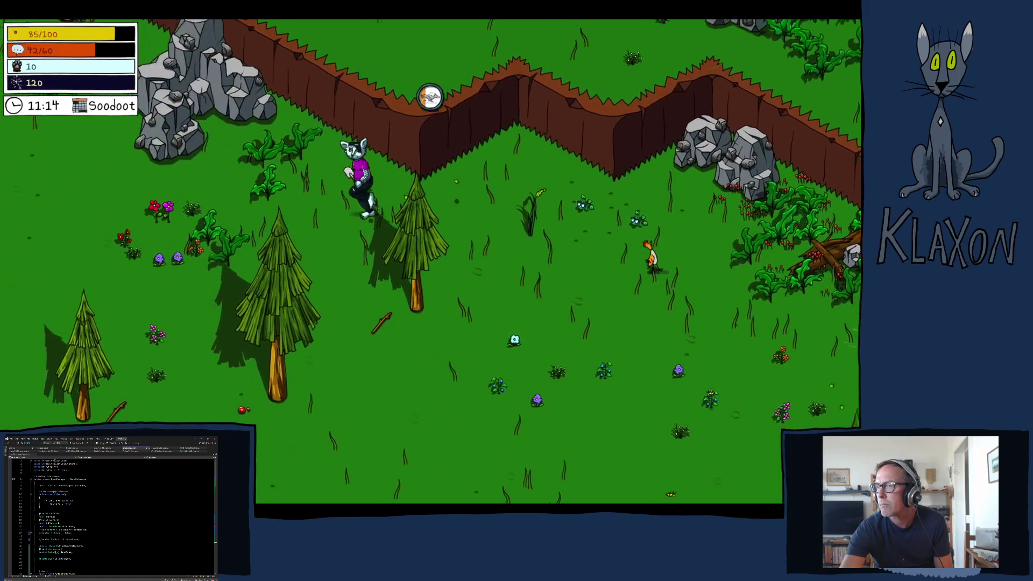
- Follow the cliff, climb onto the upper plateau, and walk left past the pine tree
key(w+a)
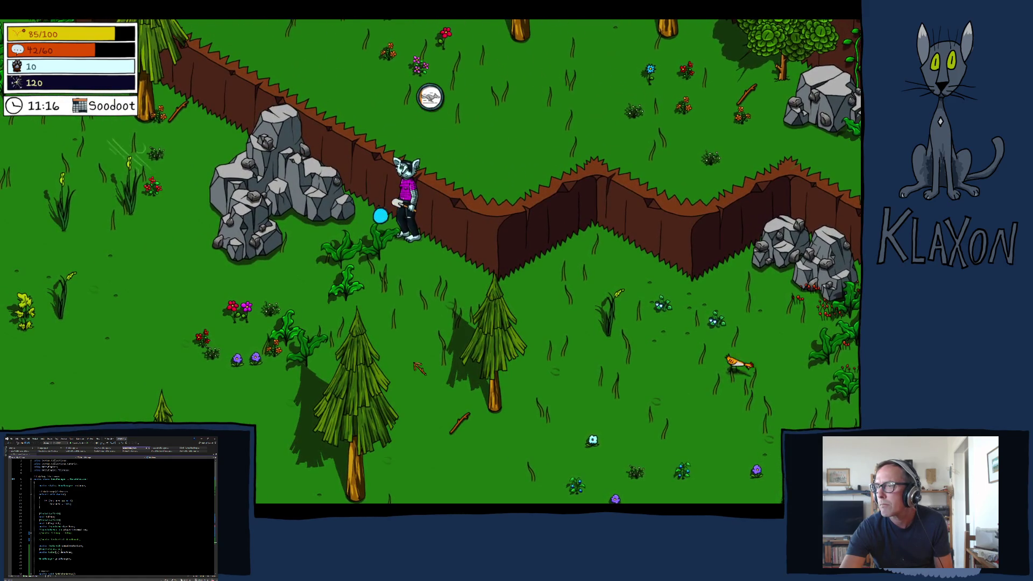
key(s+a)
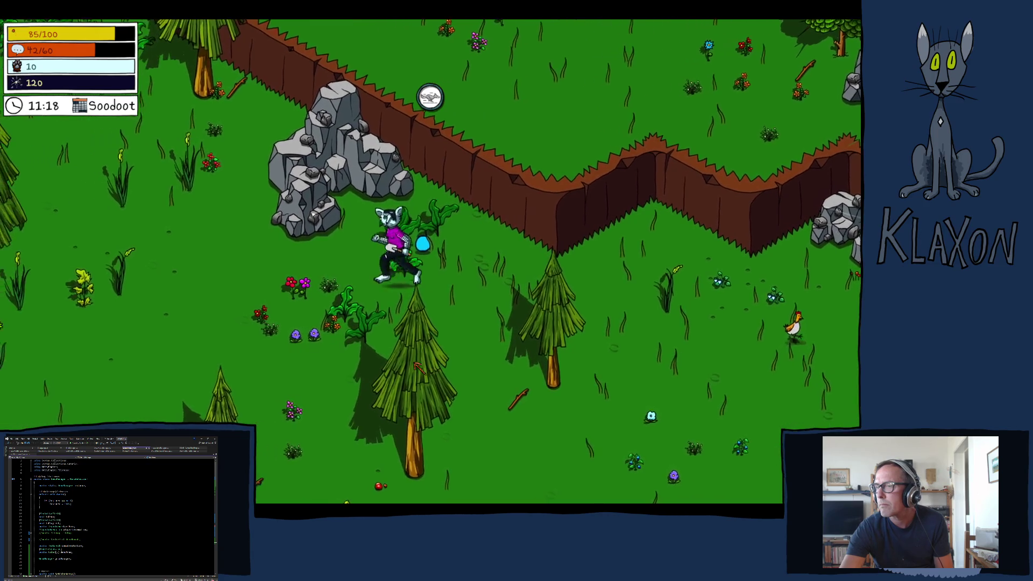
key(s+a)
key(w)
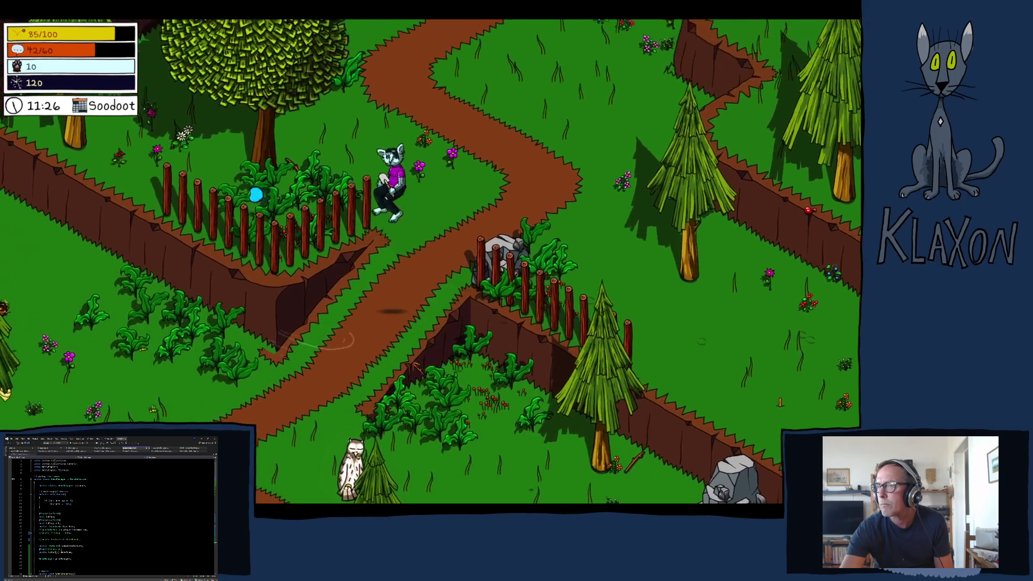
key(a)
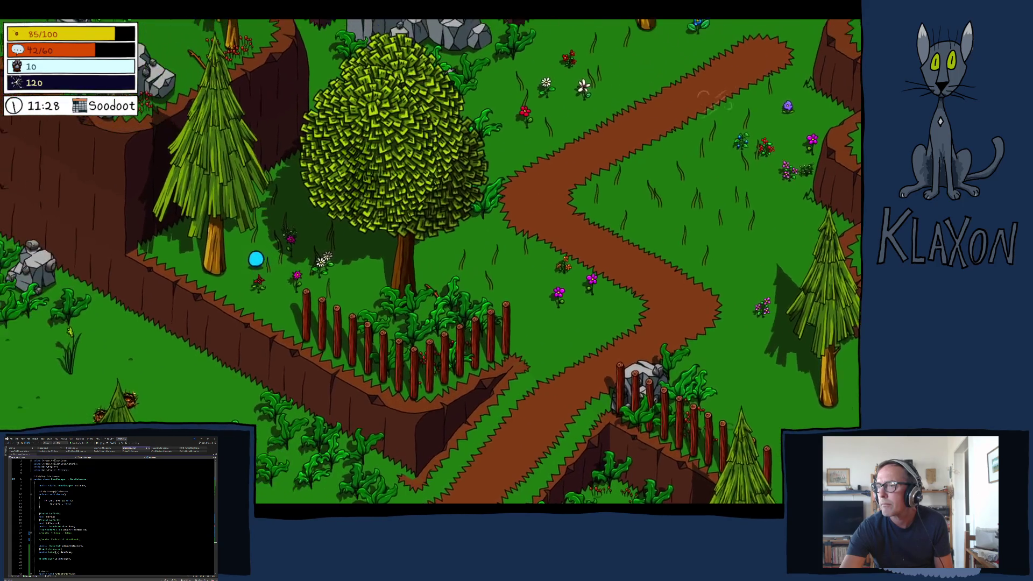
key(a)
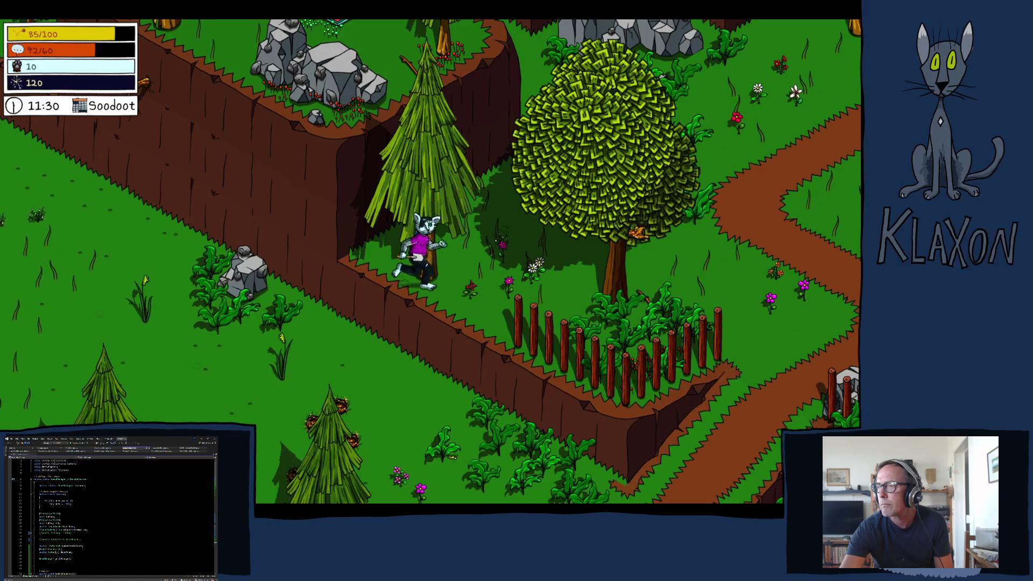
key(a)
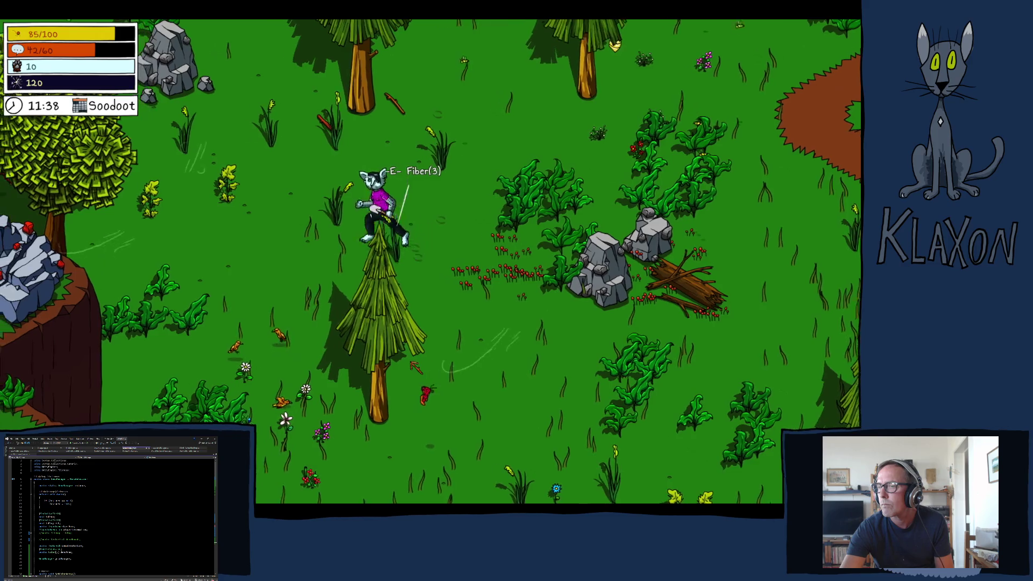
- Harvest a fiber plant, walk to the meadow beside the leafy tree, and start digging for soil
key(w)
key(a)
key(s)
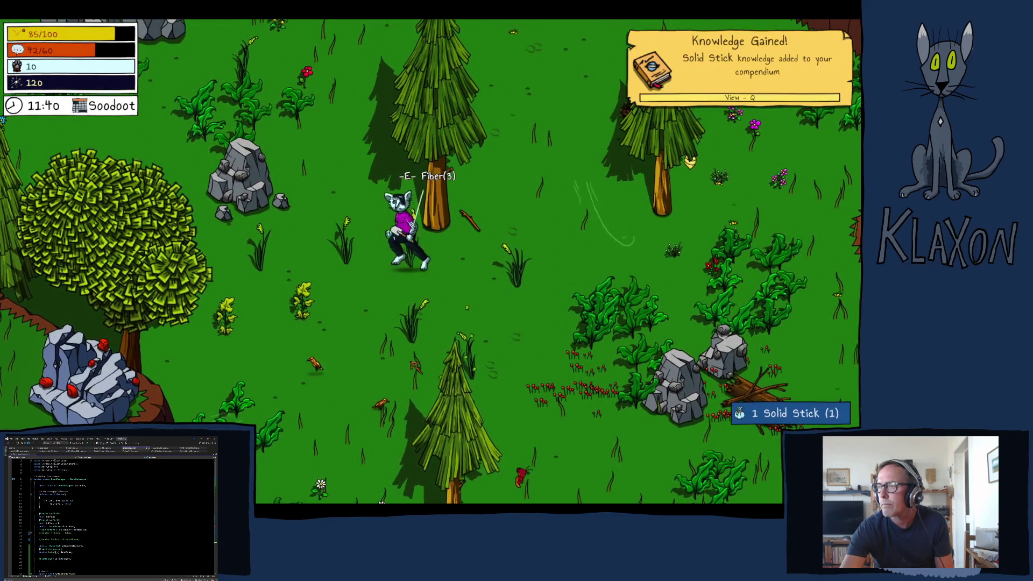
key(w)
key(d)
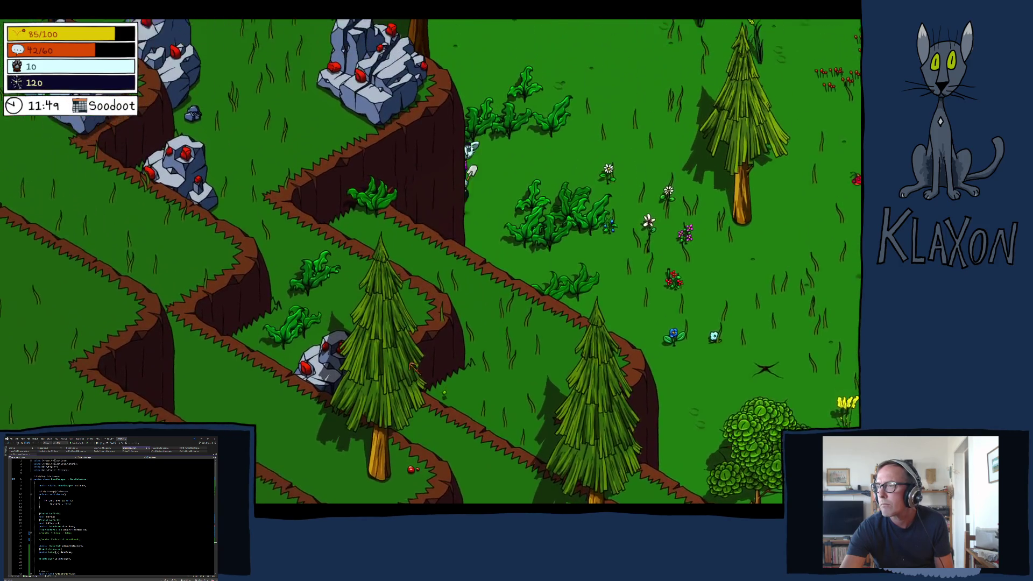
key(d)
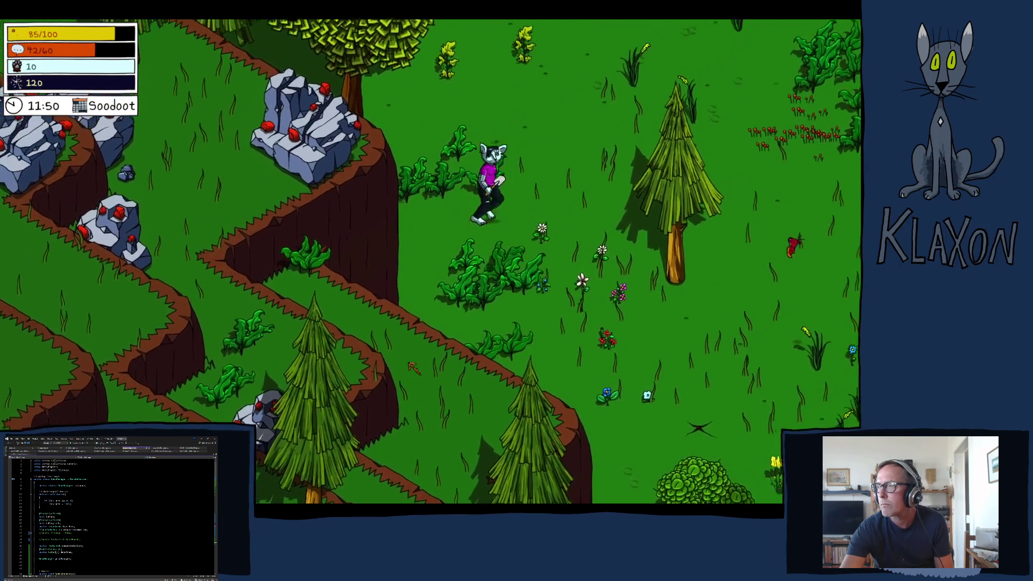
key(s)
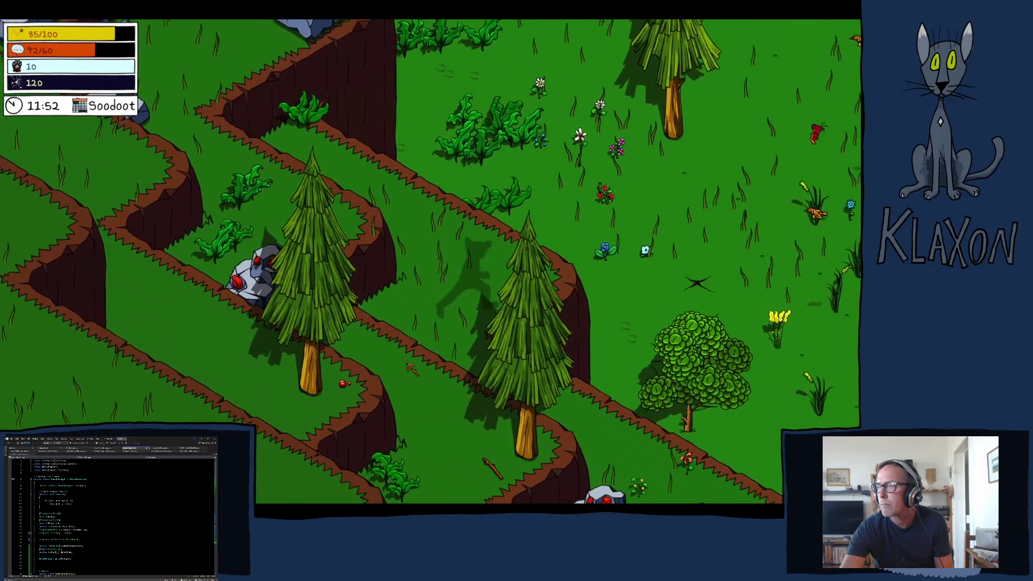
key(d)
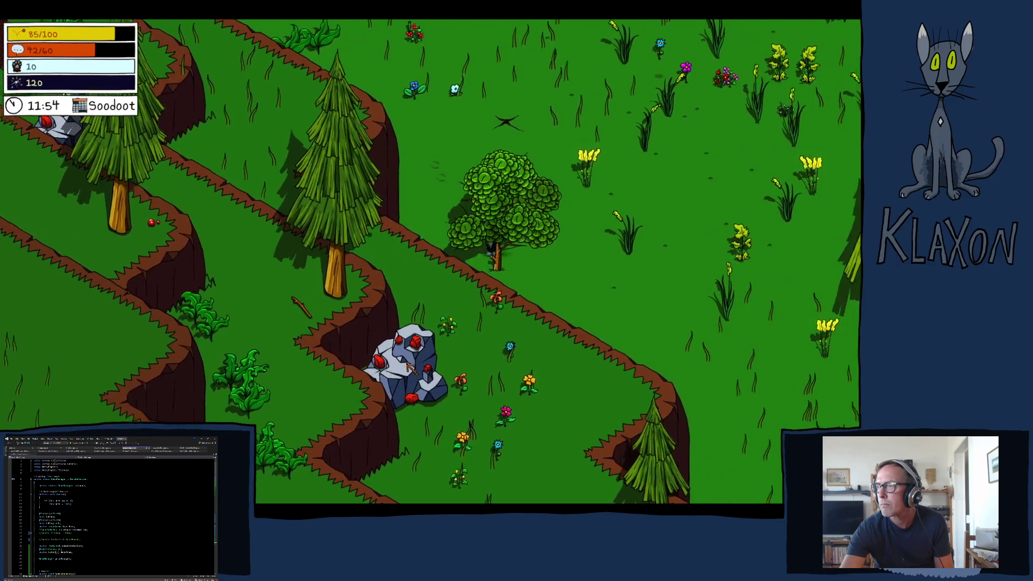
key(w)
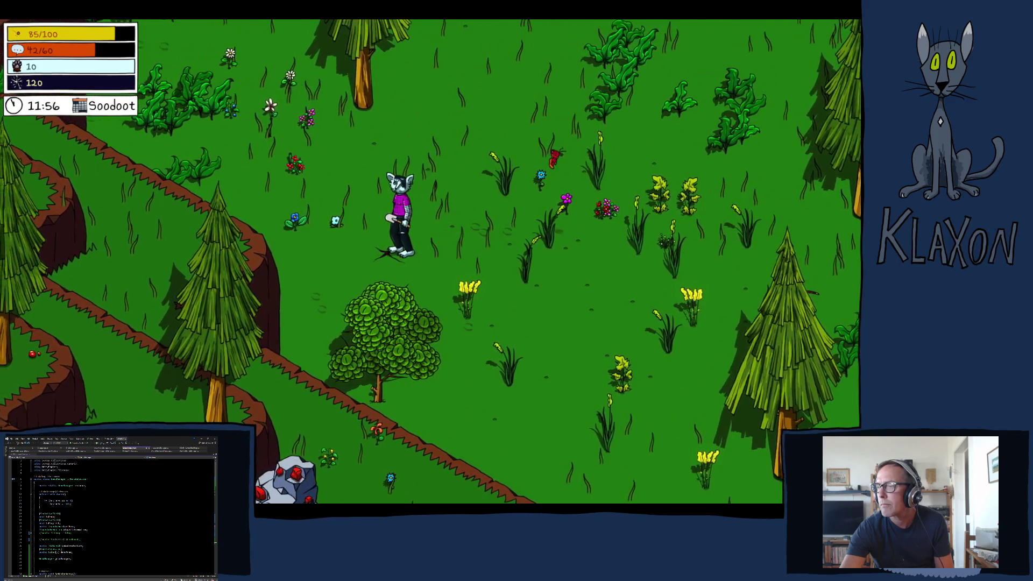
click(414, 364)
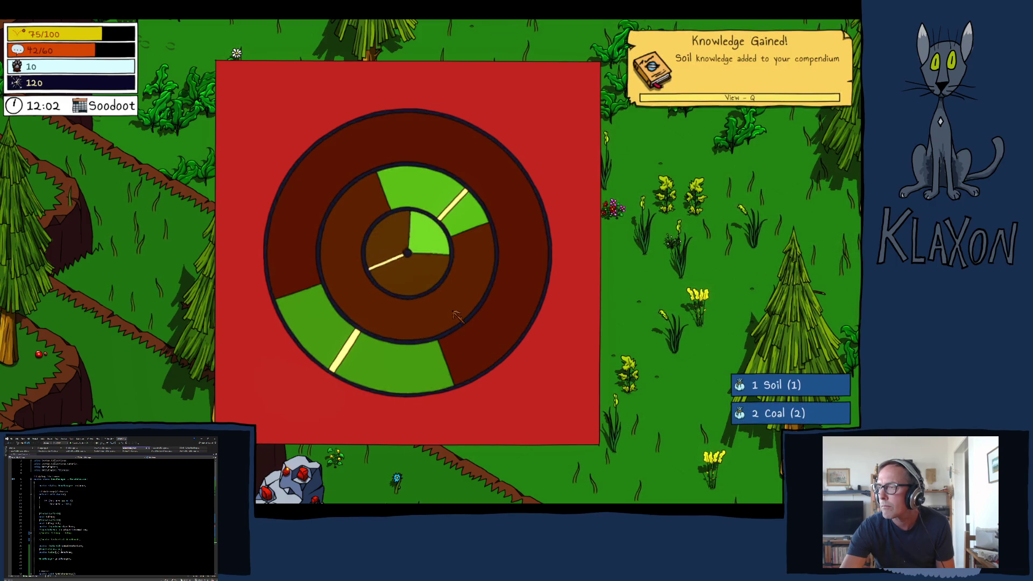
- Stop the dig ring to collect soil, then check the inventory showing 3 Soil
click(453, 318)
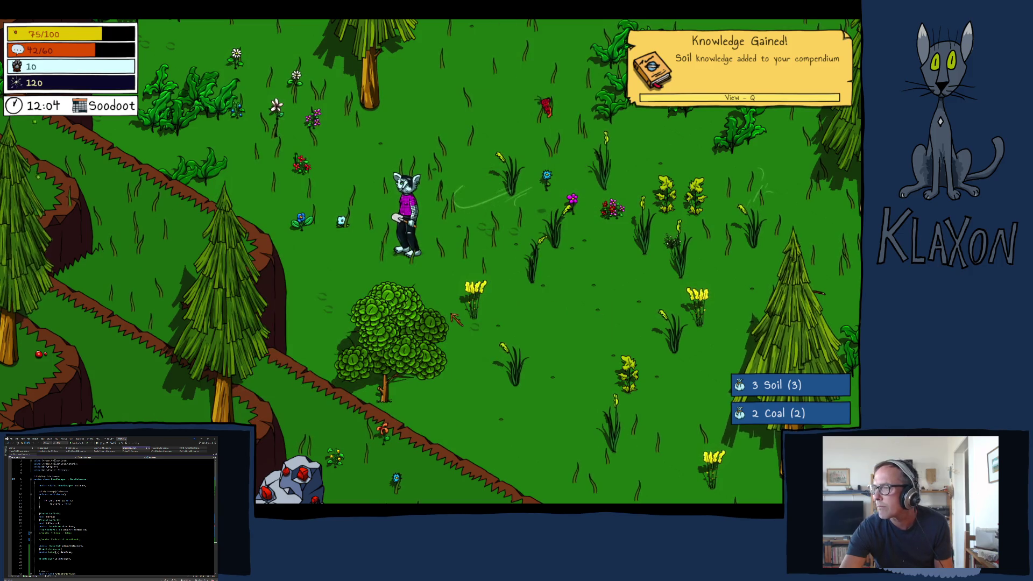
key(Tab)
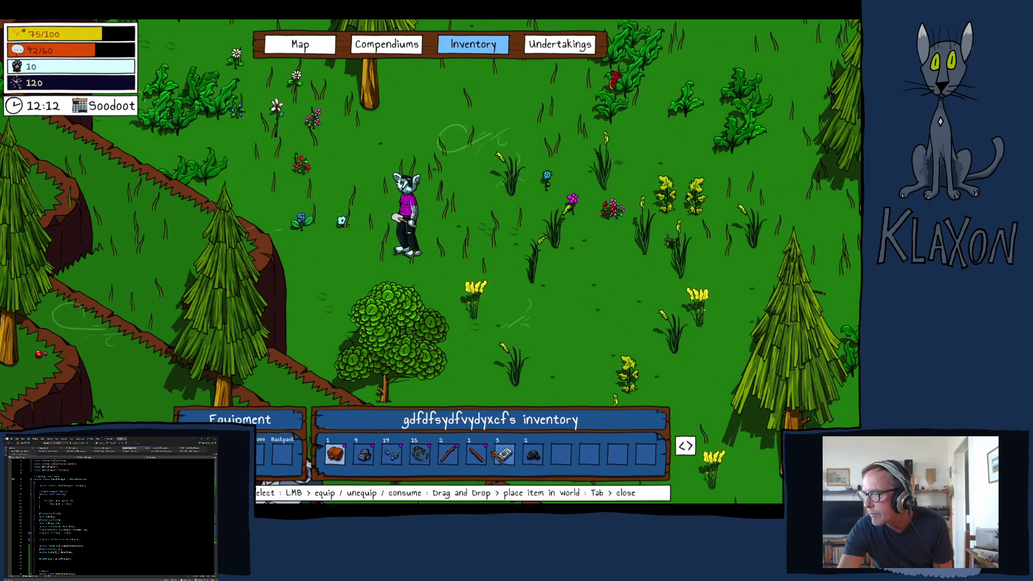
key(Tab)
- Run right and down-right across the meadow to the wooden deck, dodge-rolling up-left
key(d)
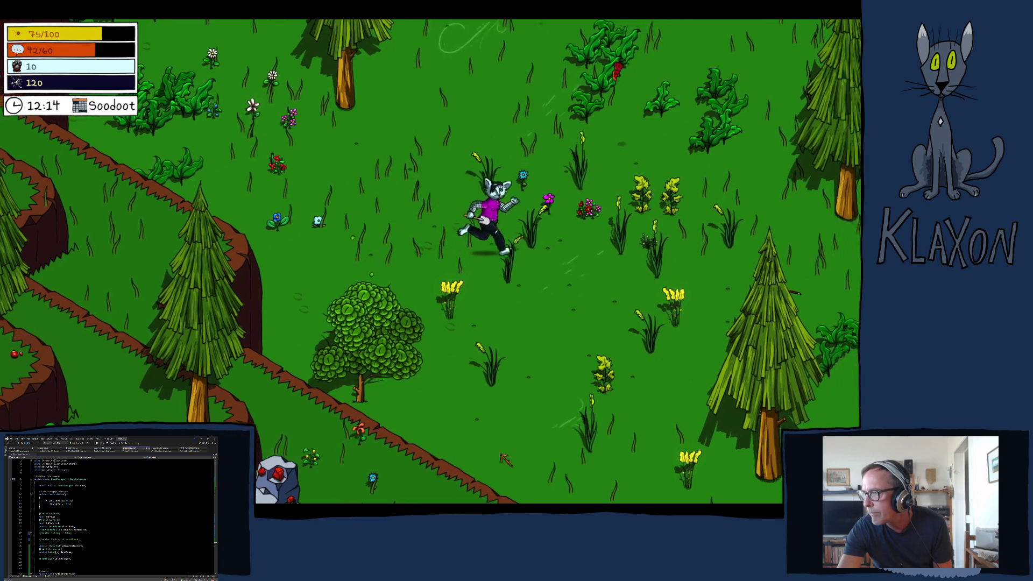
key(d)
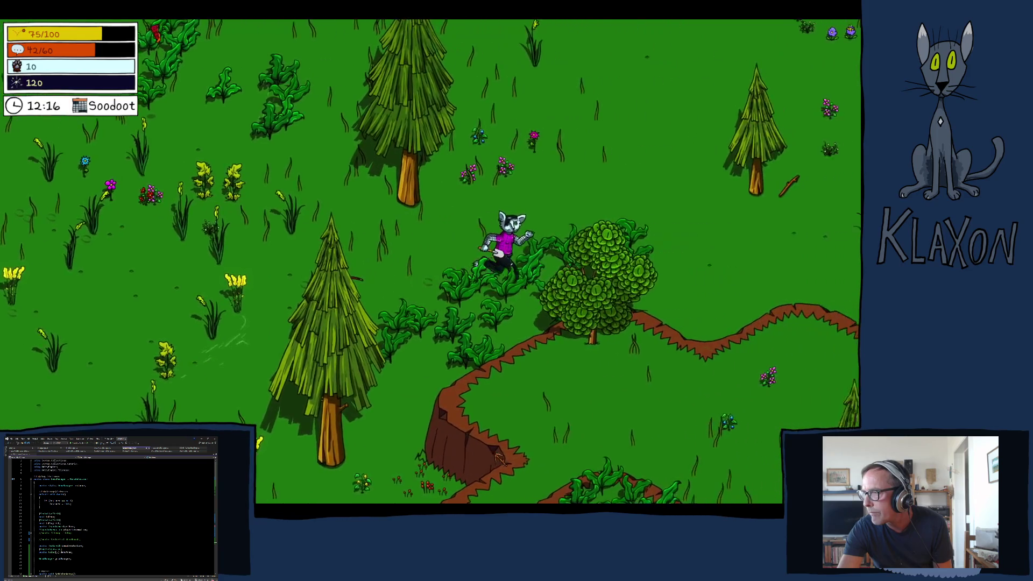
key(d)
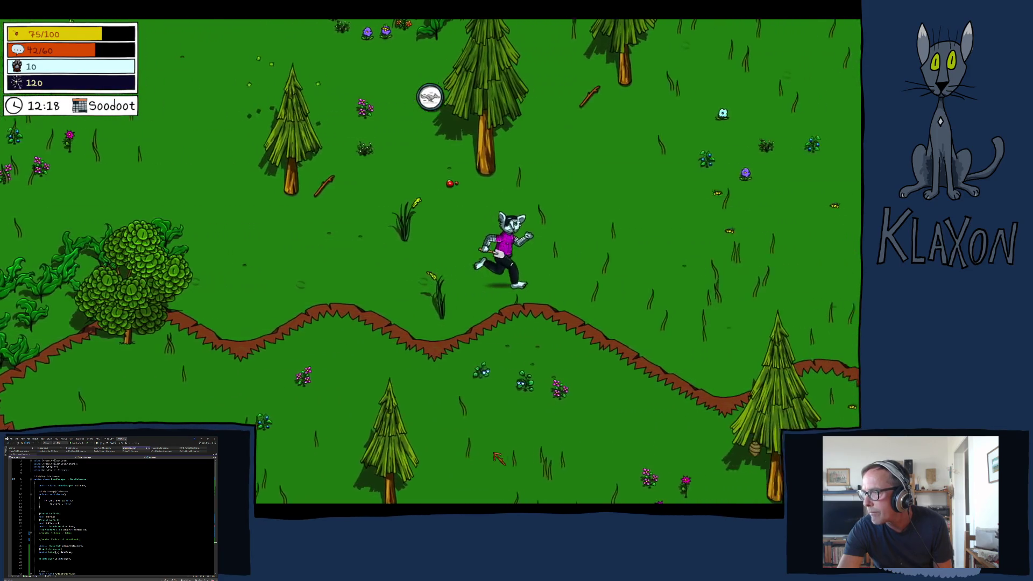
key(d)
key(s)
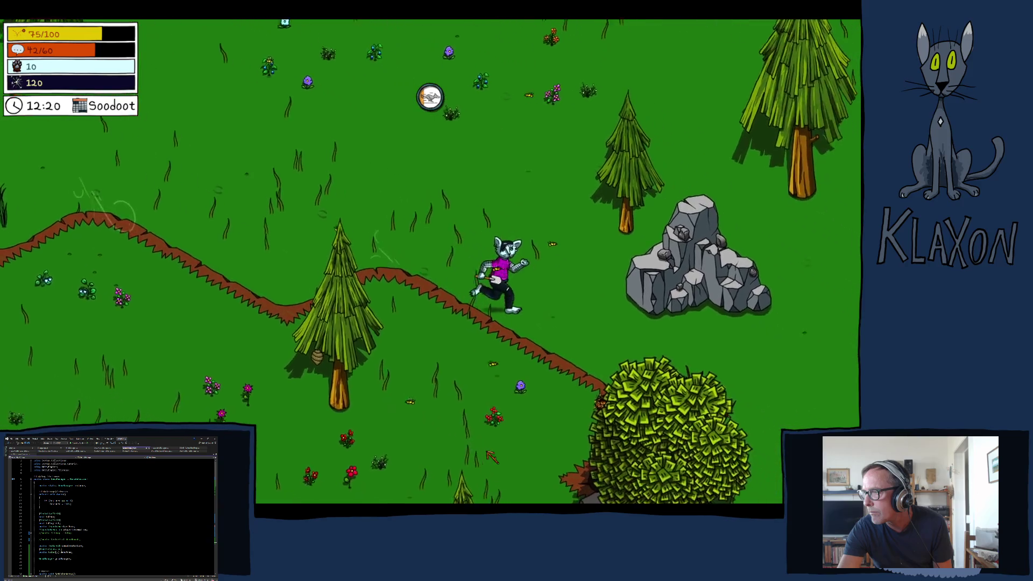
key(d)
key(s)
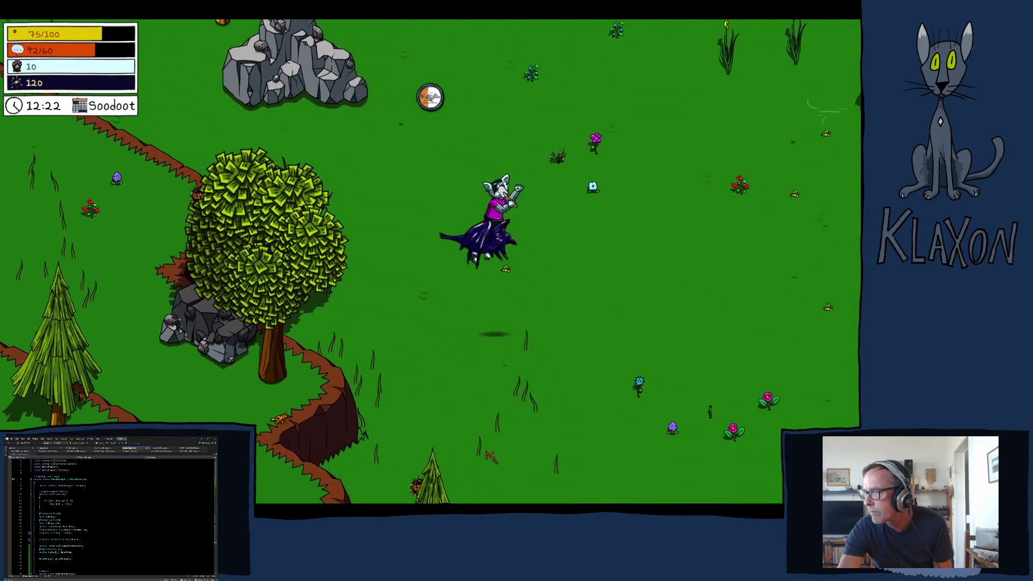
key(s)
key(d)
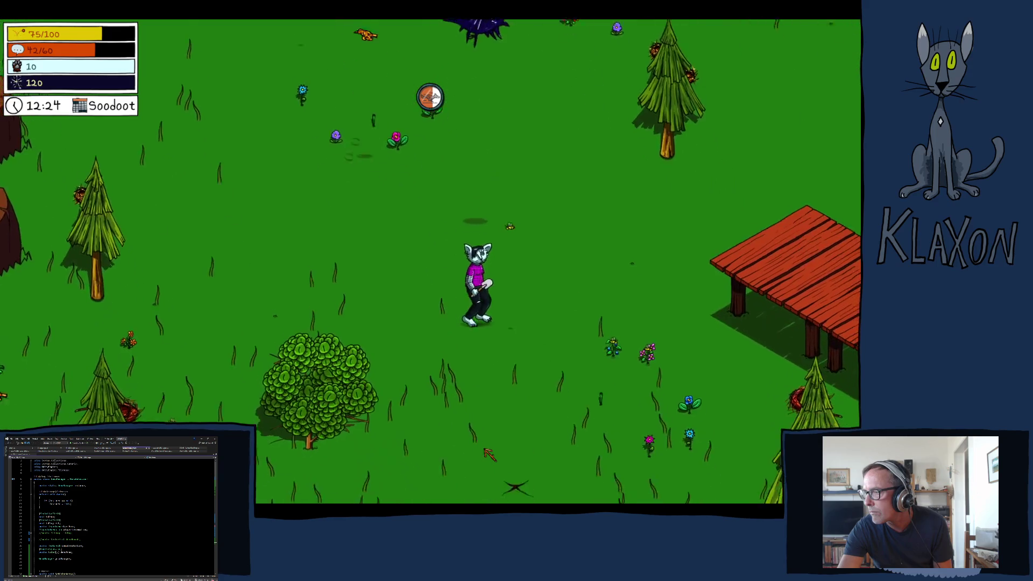
key(a)
key(w)
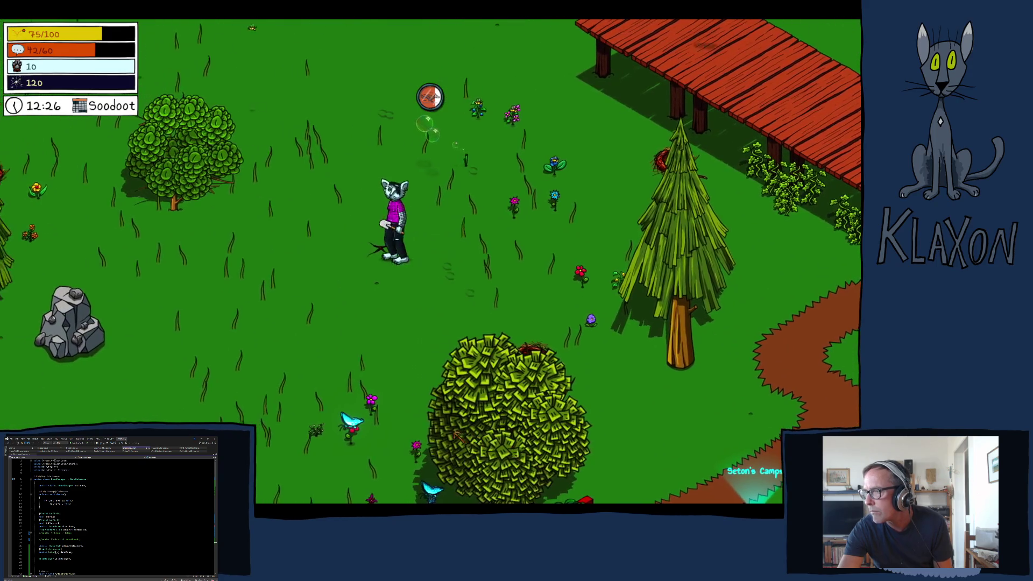
key(space)
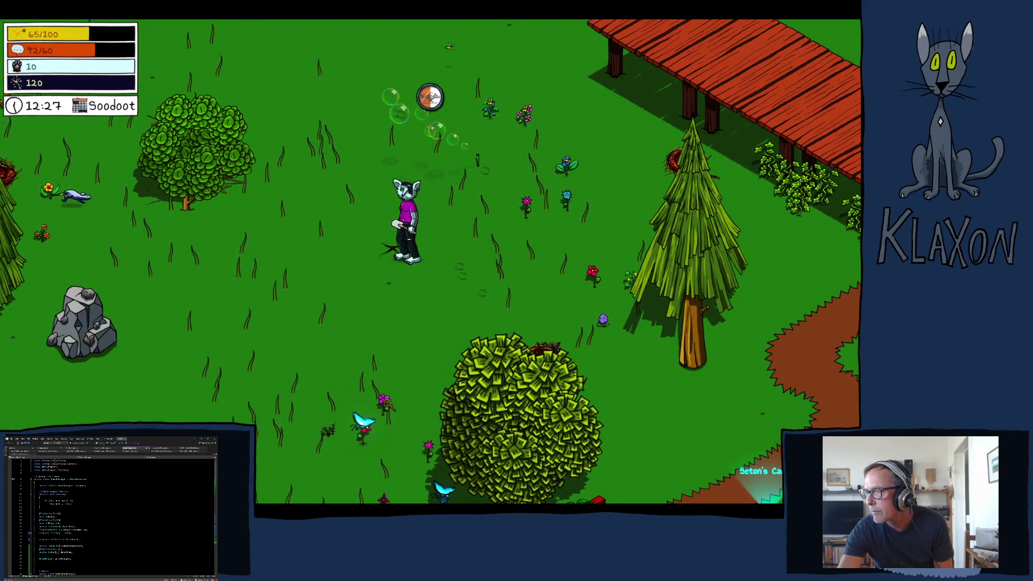
- Harvest the wooden post for a Wooden Post, Vase and Doodads, then view the inventory
key(e)
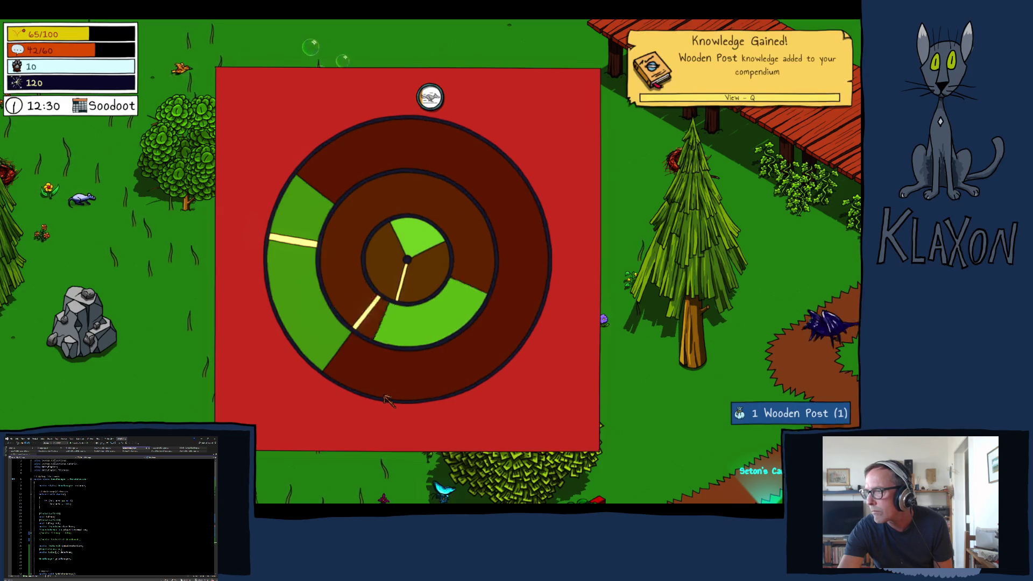
click(387, 399)
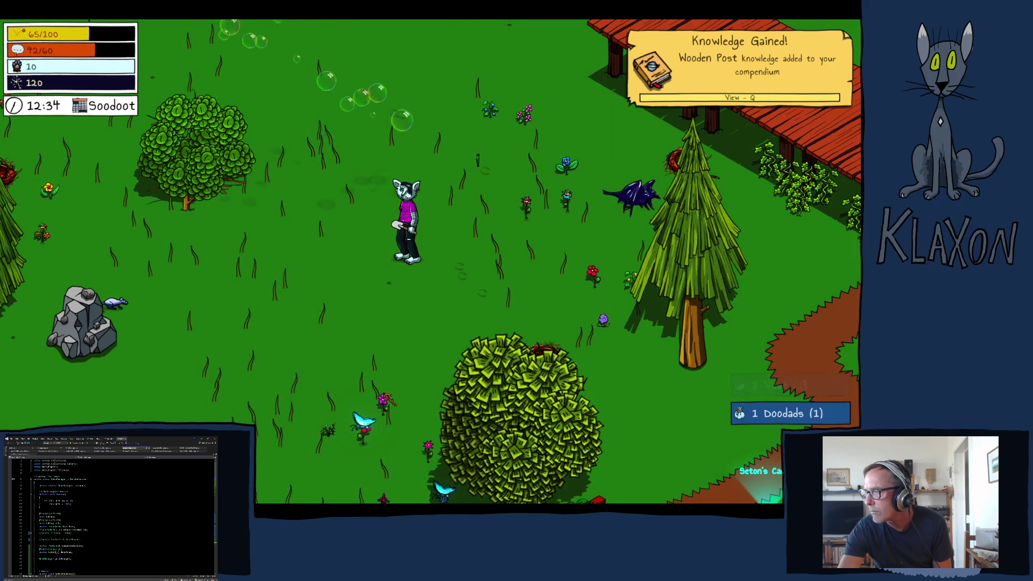
key(Tab)
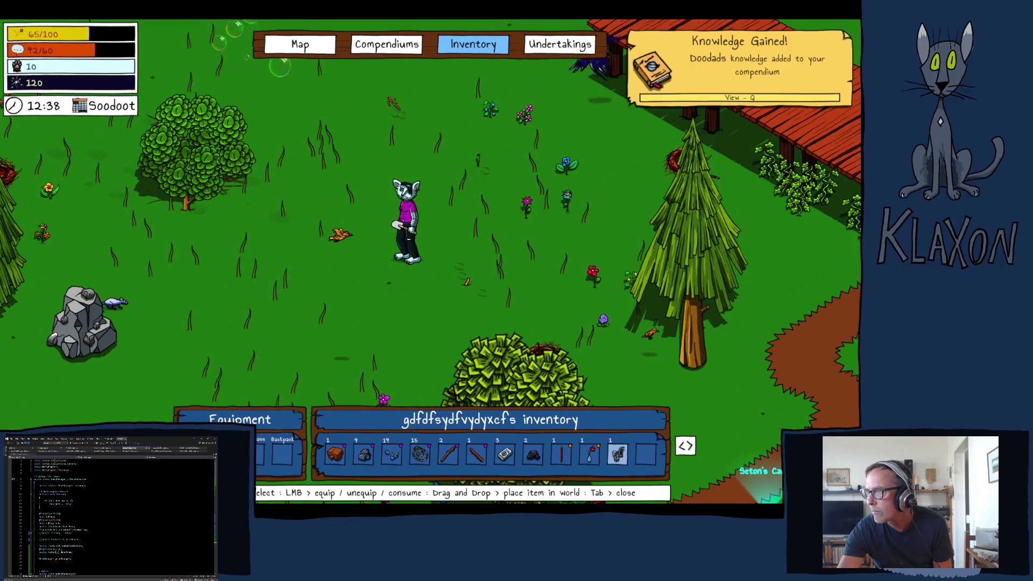
- Read the Vase, Doodads, Wooden Post, Coal, Soil, Stick, Fiber and Blu Strawberri item entries
key(q)
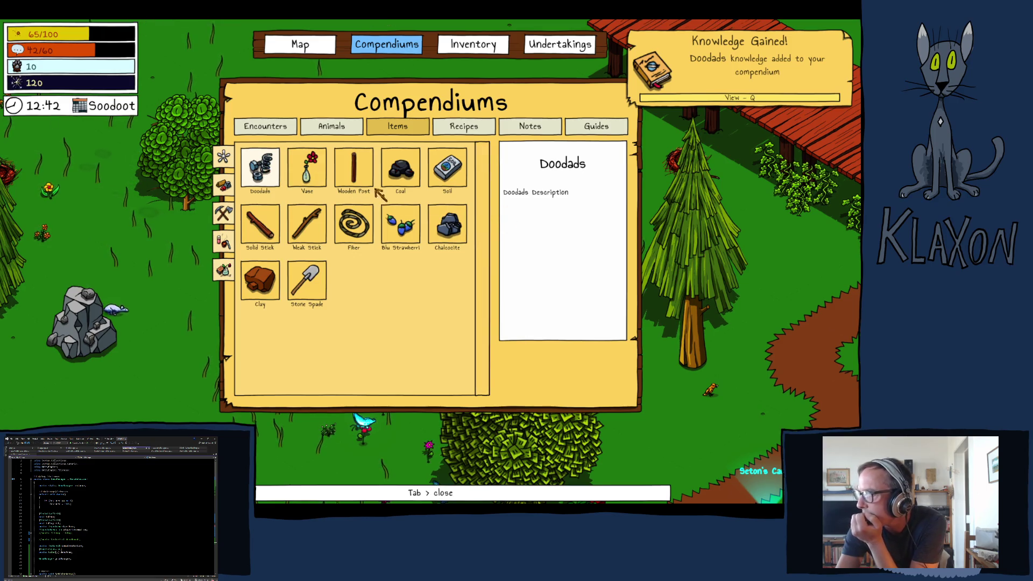
click(307, 171)
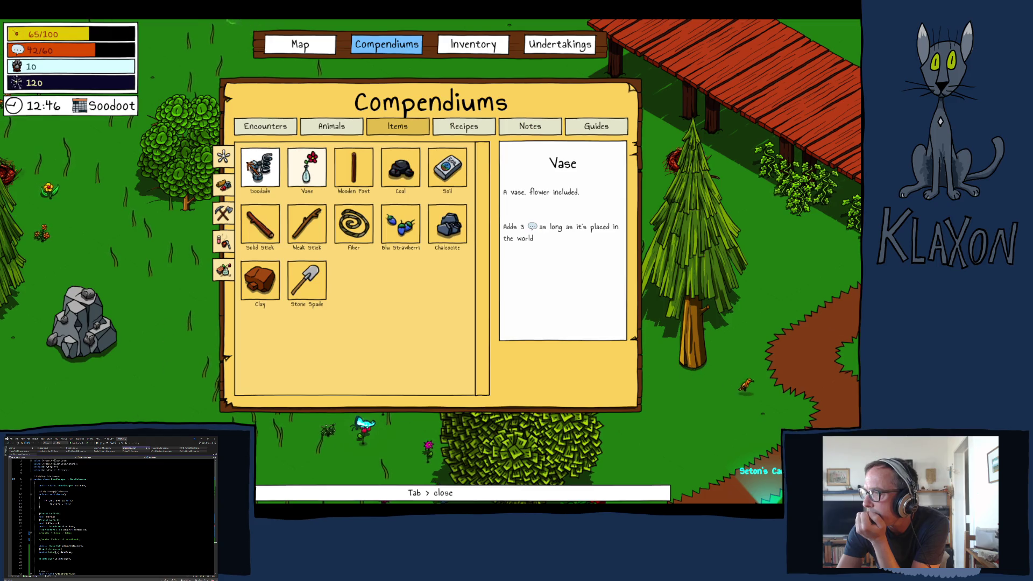
click(258, 168)
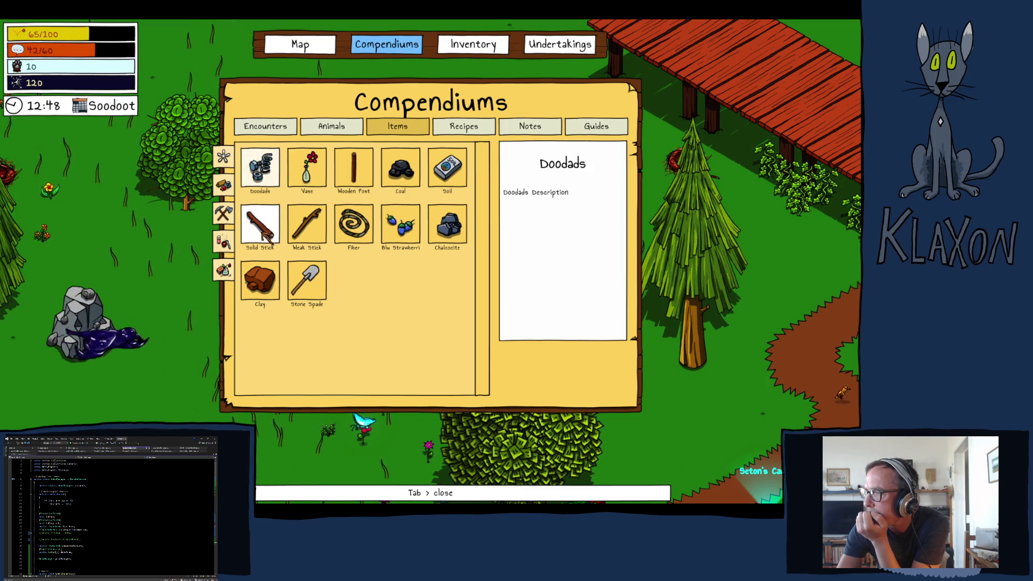
click(355, 168)
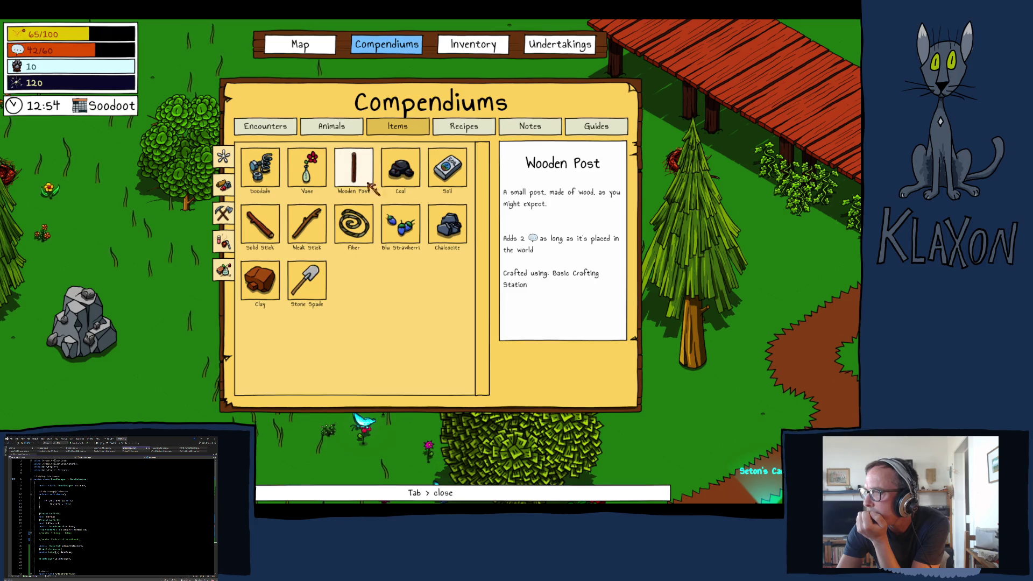
click(401, 168)
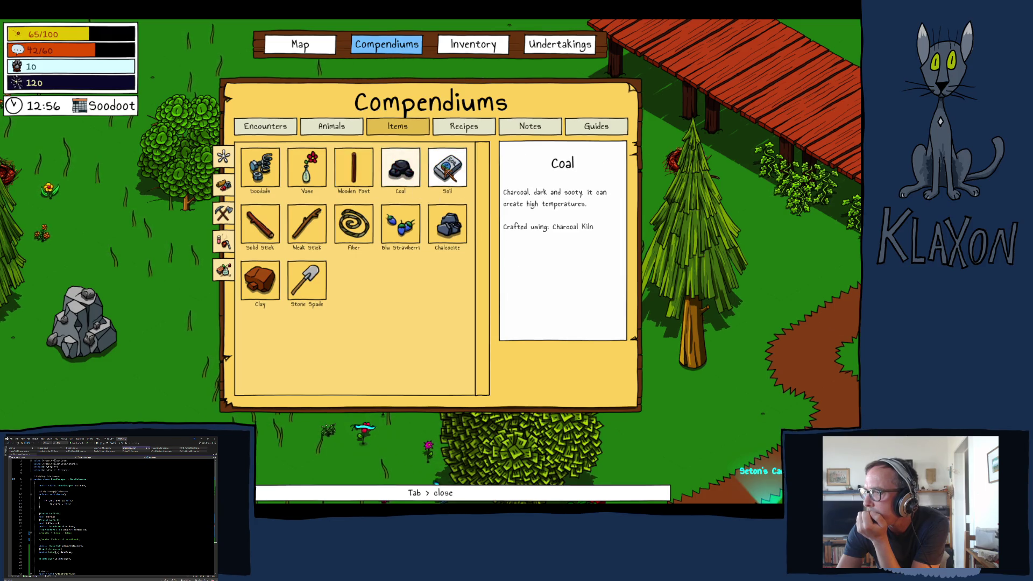
click(446, 171)
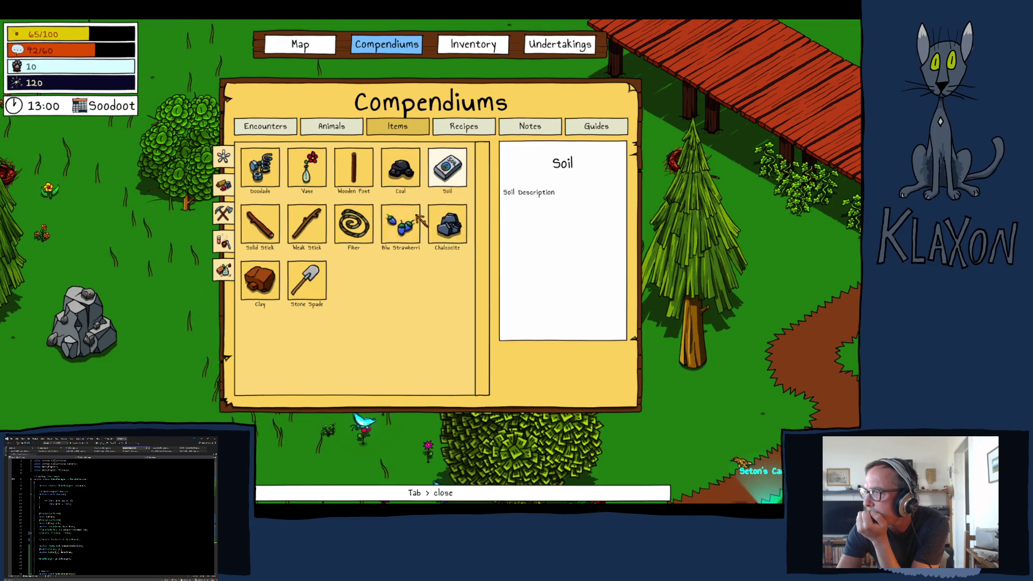
click(260, 223)
click(307, 224)
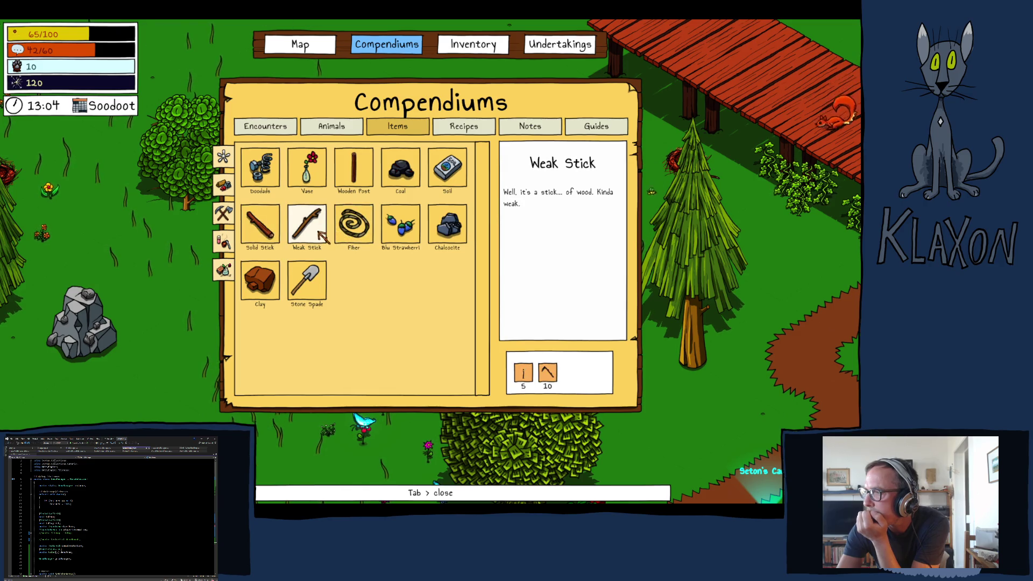
click(368, 226)
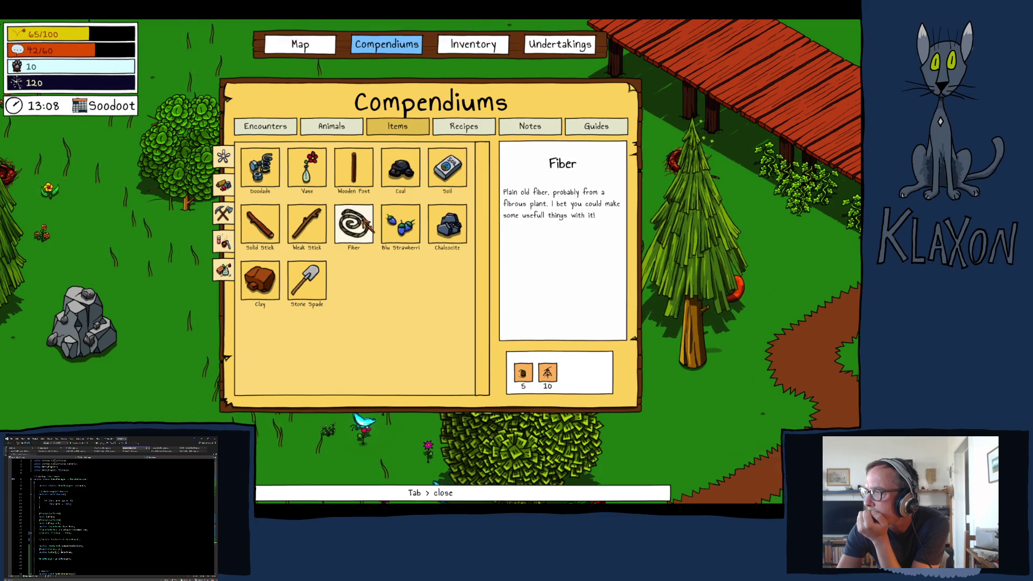
click(399, 225)
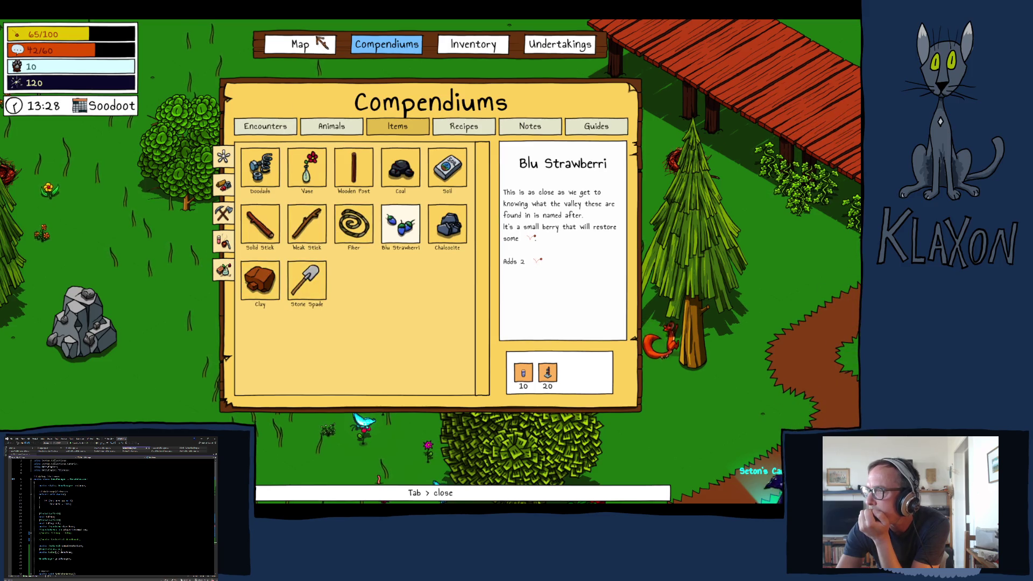
key(Tab)
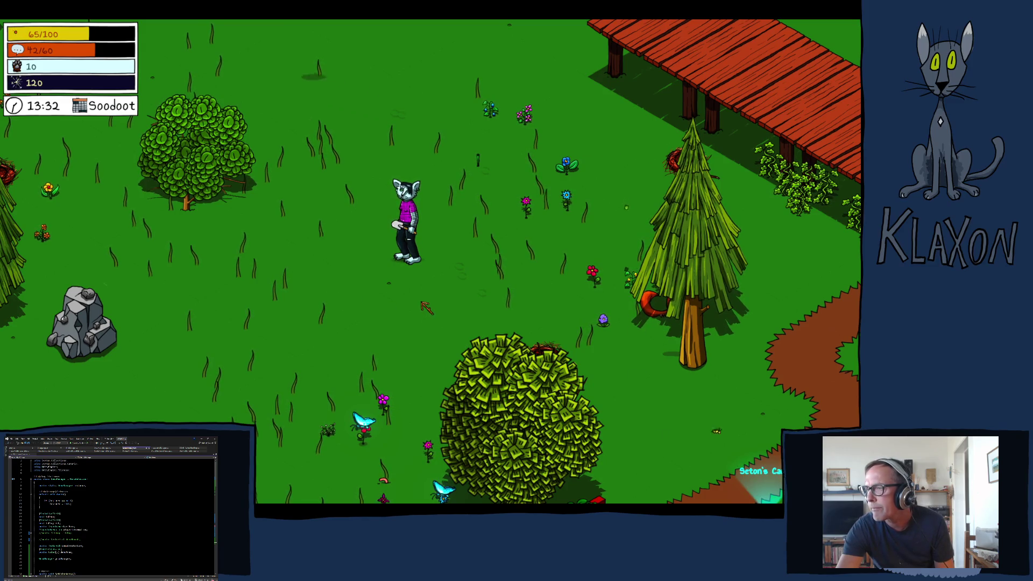
- Pause and resume, walk down-right to Seton's Camps, then head up-left into the forest
key(Escape)
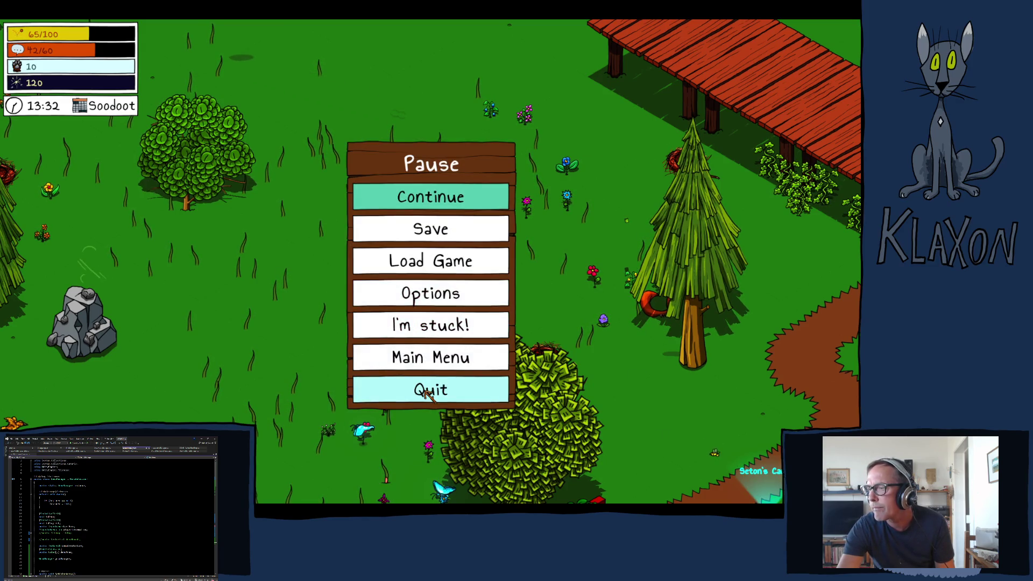
key(Escape)
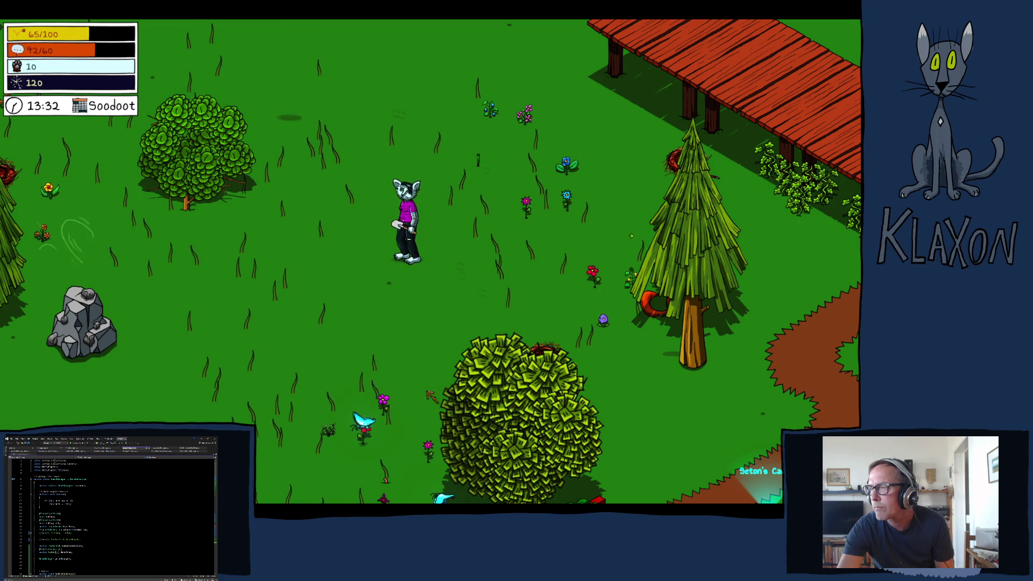
key(d)
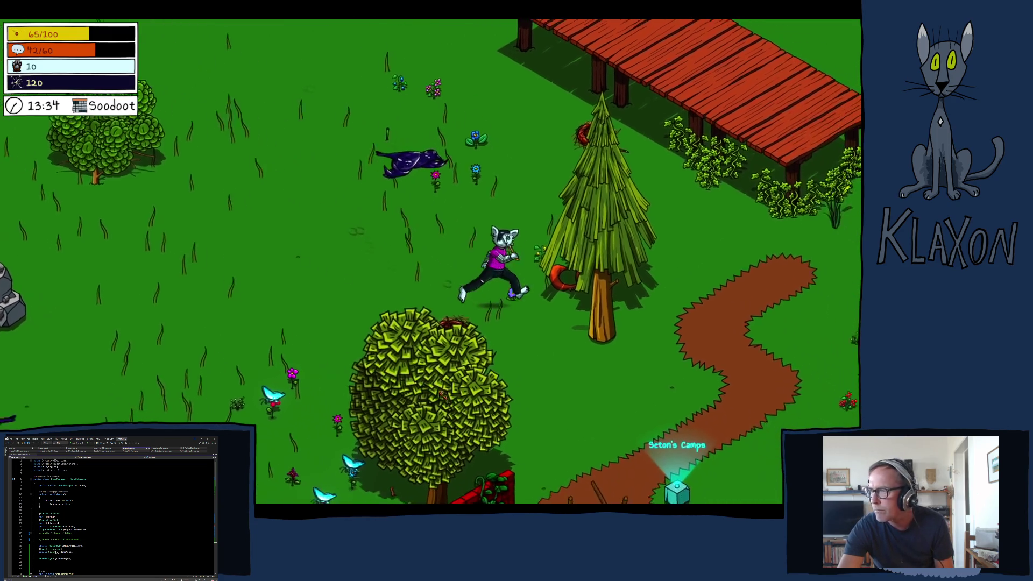
key(s)
key(s)
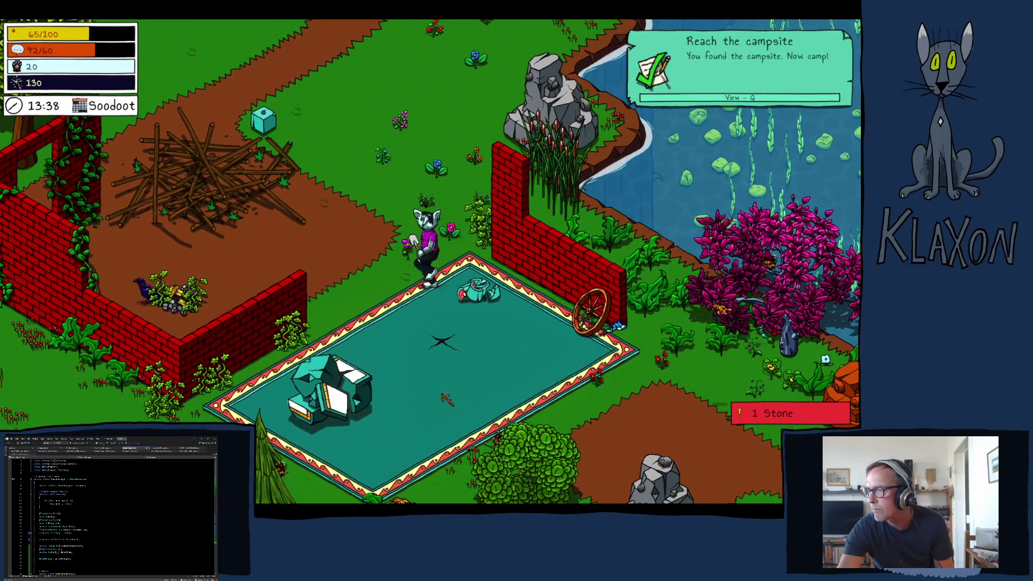
key(w)
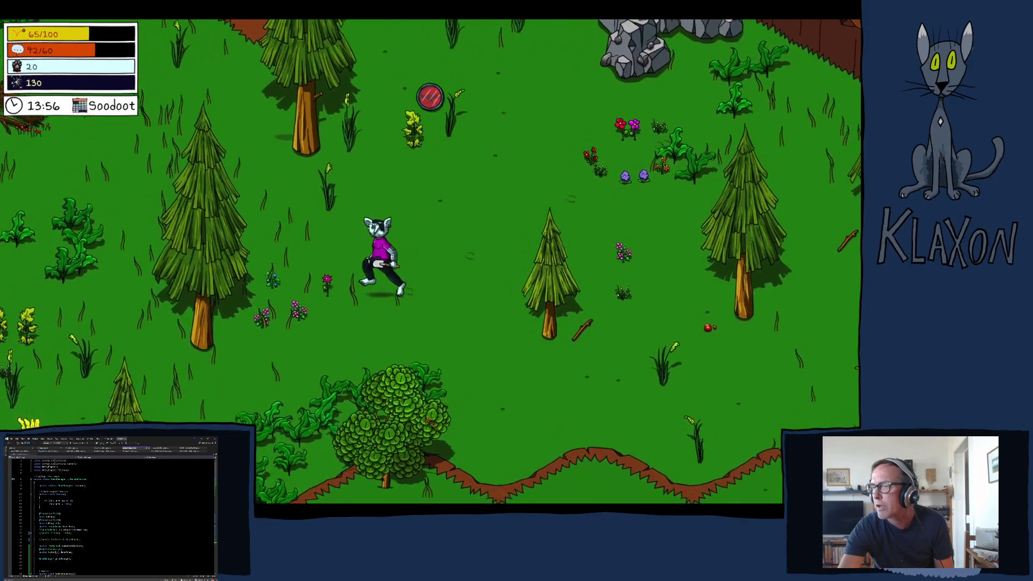
key(w)
key(a)
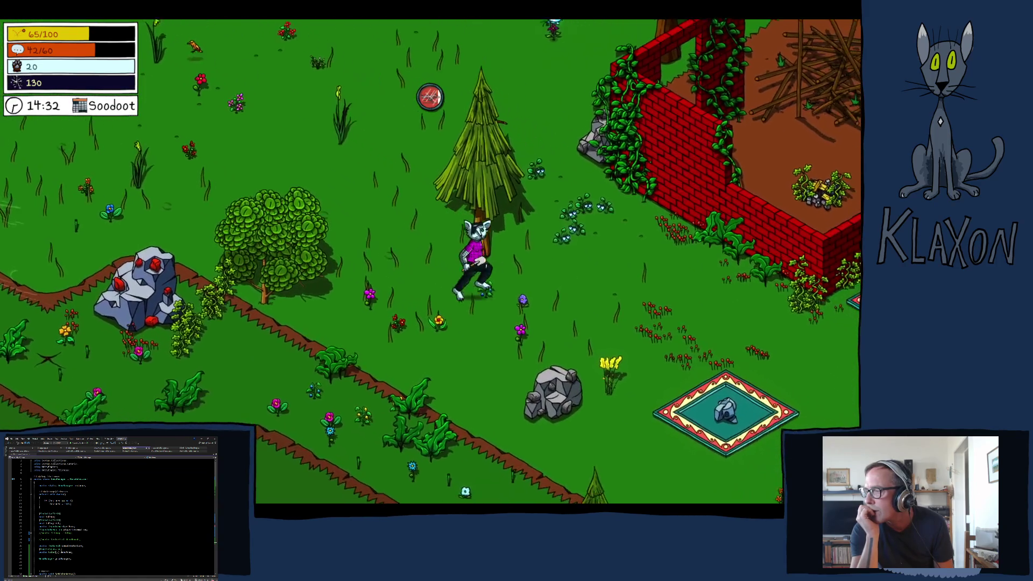
- Walk along the teal rug by the brick wall and build the Research Station there
key(d)
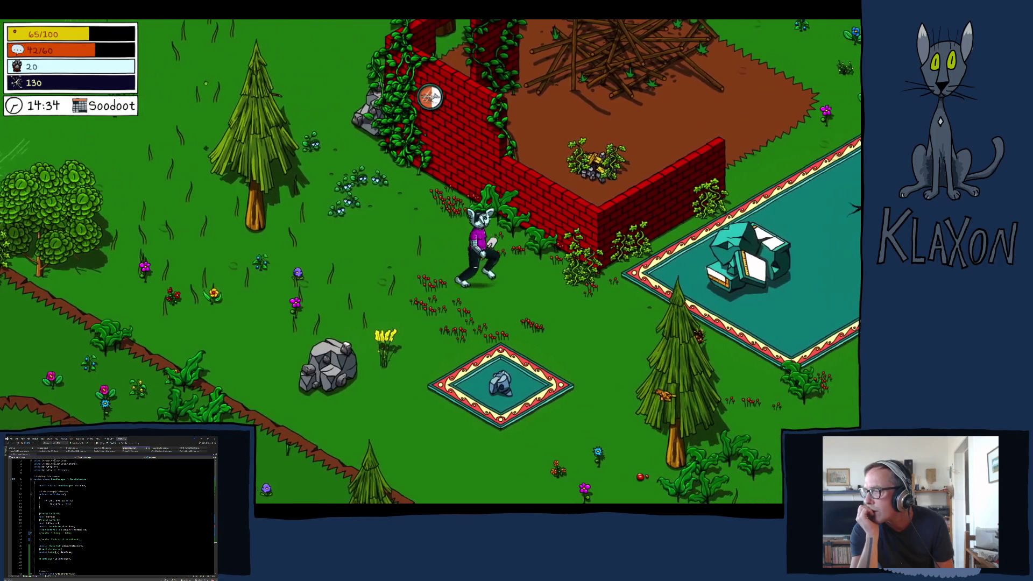
key(d)
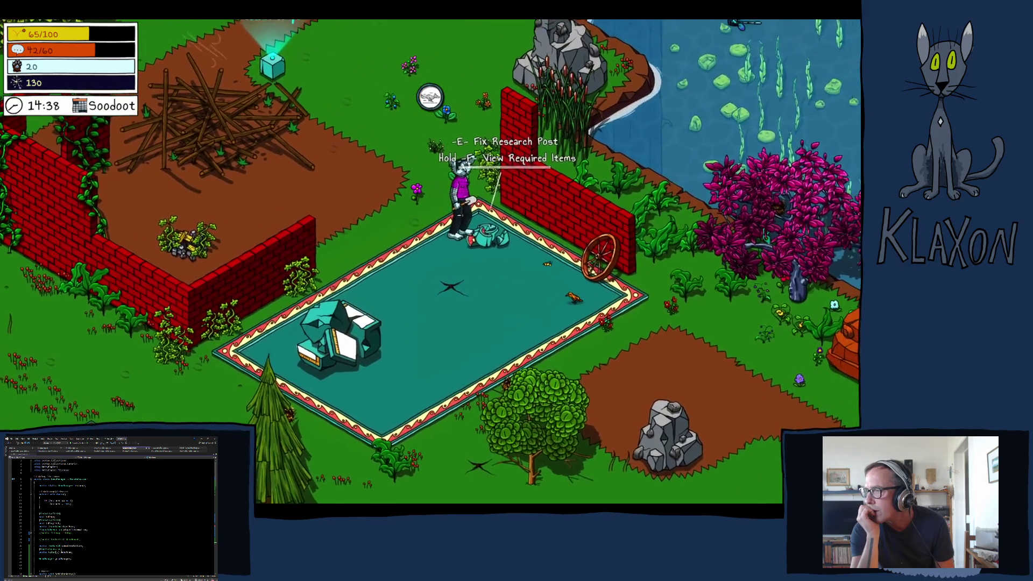
key(e)
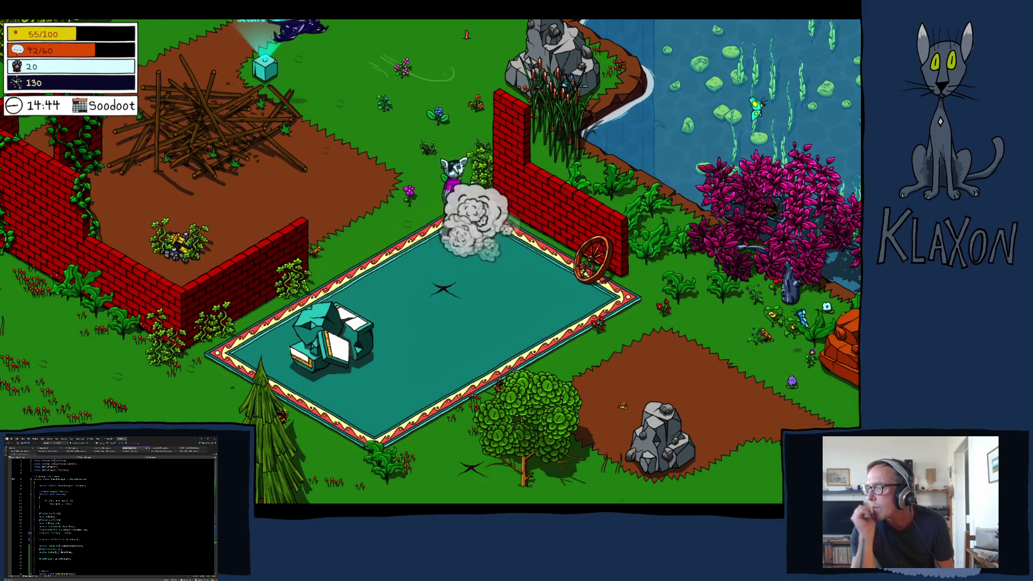
- Research the Blu Strawberri and then the twine at the station
key(e)
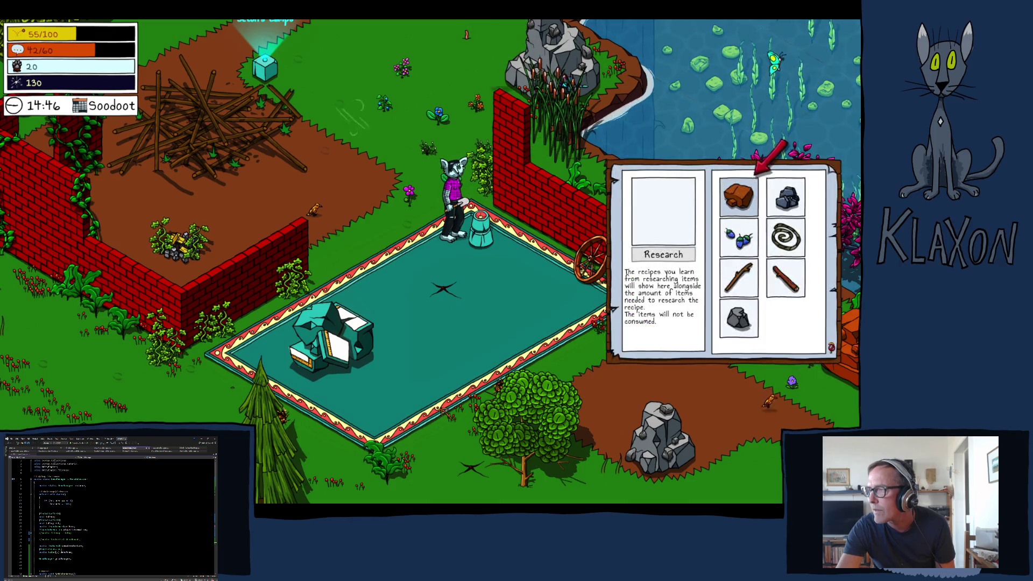
click(738, 196)
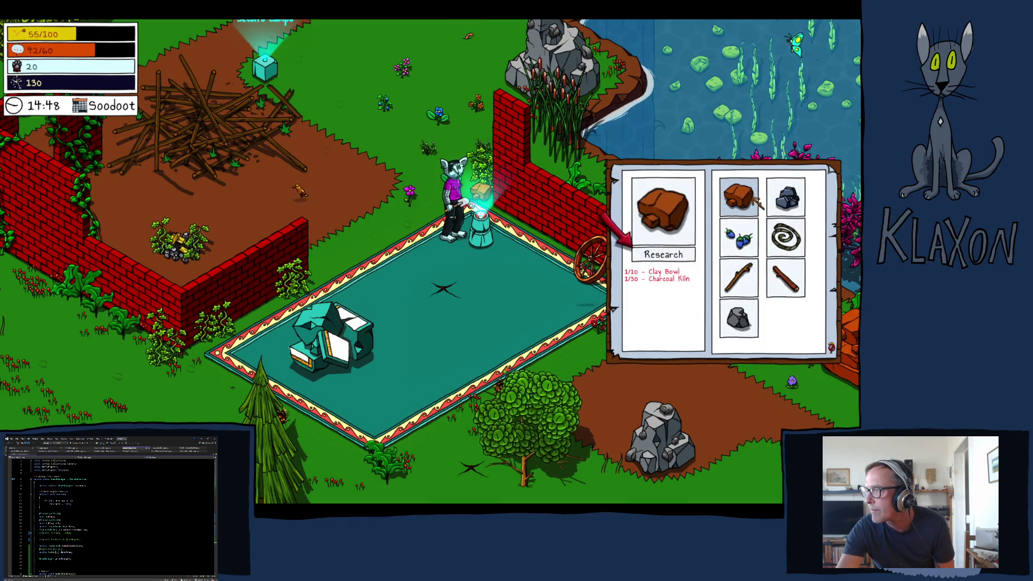
click(786, 196)
click(739, 237)
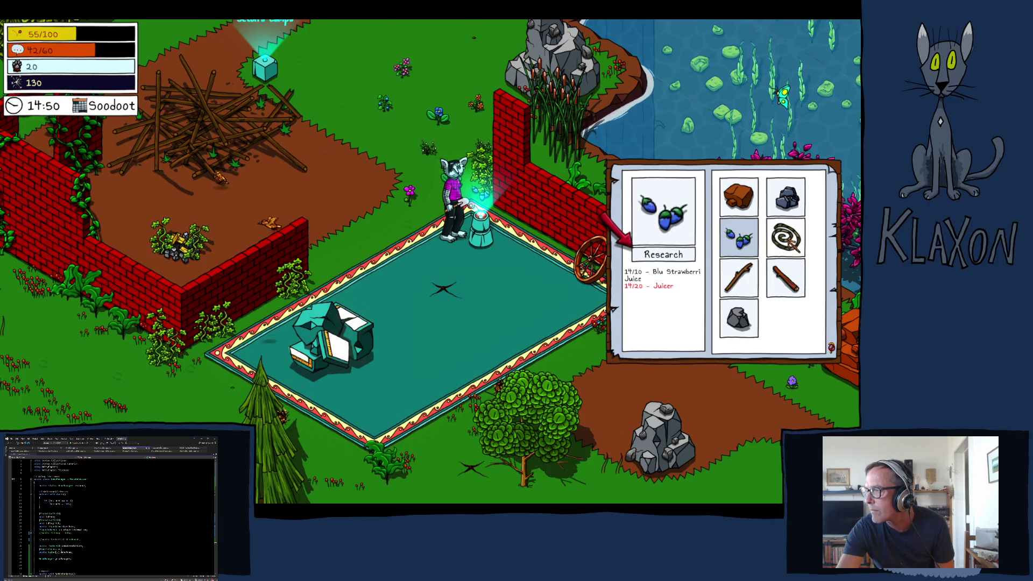
click(681, 254)
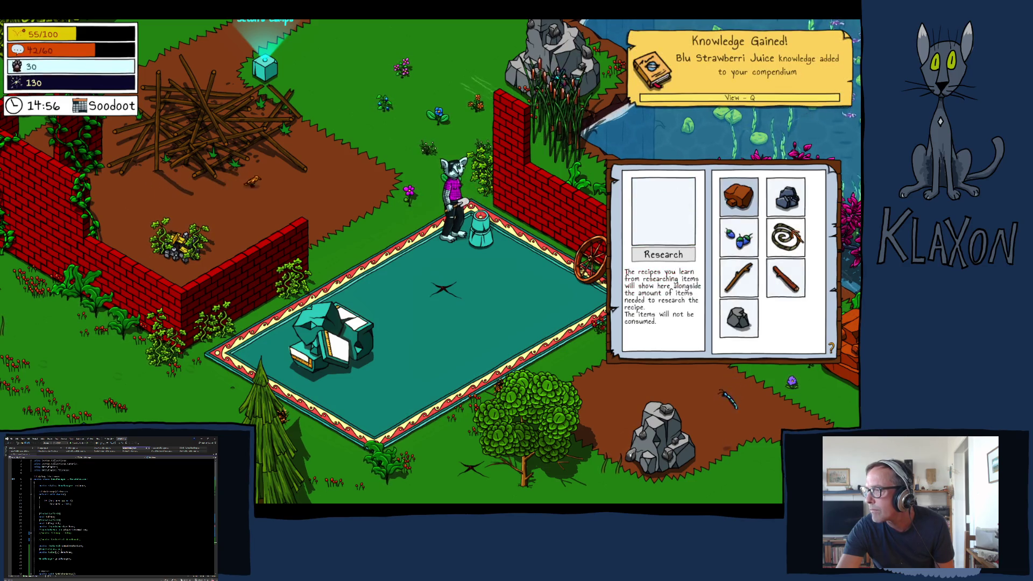
click(673, 255)
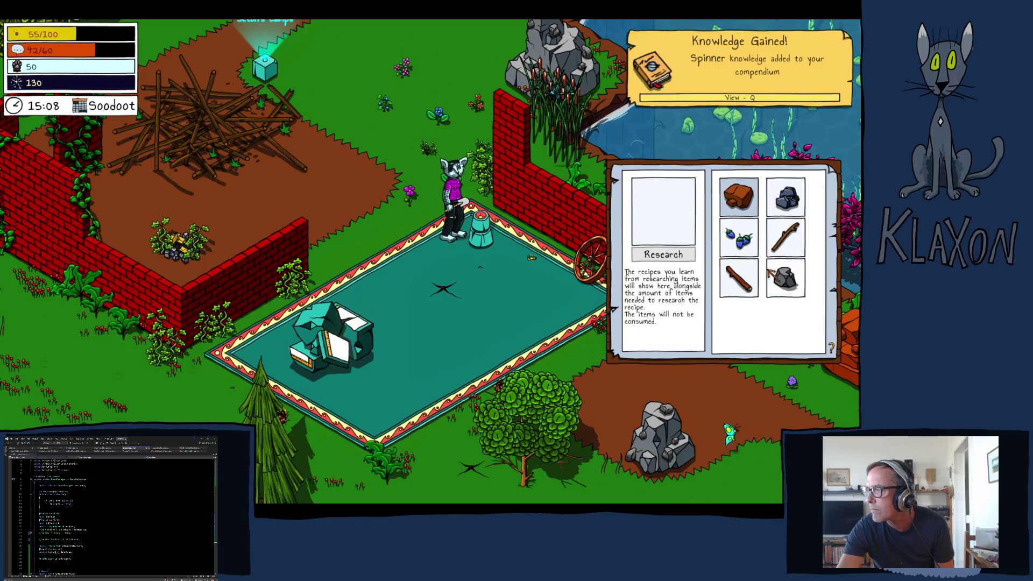
- Try stick, clay and stone in the research slot, then close the panel
click(739, 278)
click(785, 278)
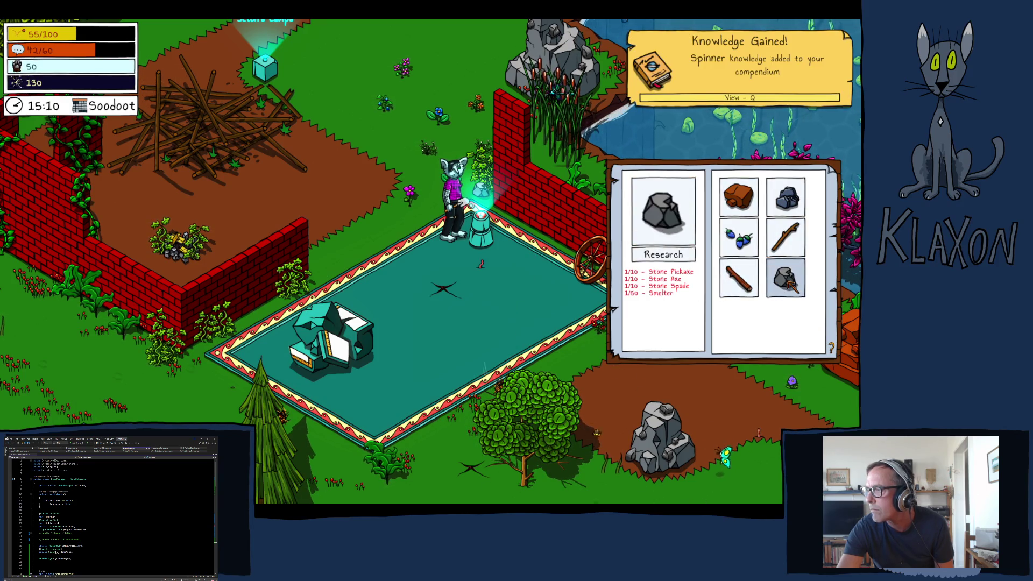
click(739, 237)
click(739, 197)
click(785, 196)
key(Escape)
- Step off the station and dig at the character's feet, hitting the dial's green zones
key(s)
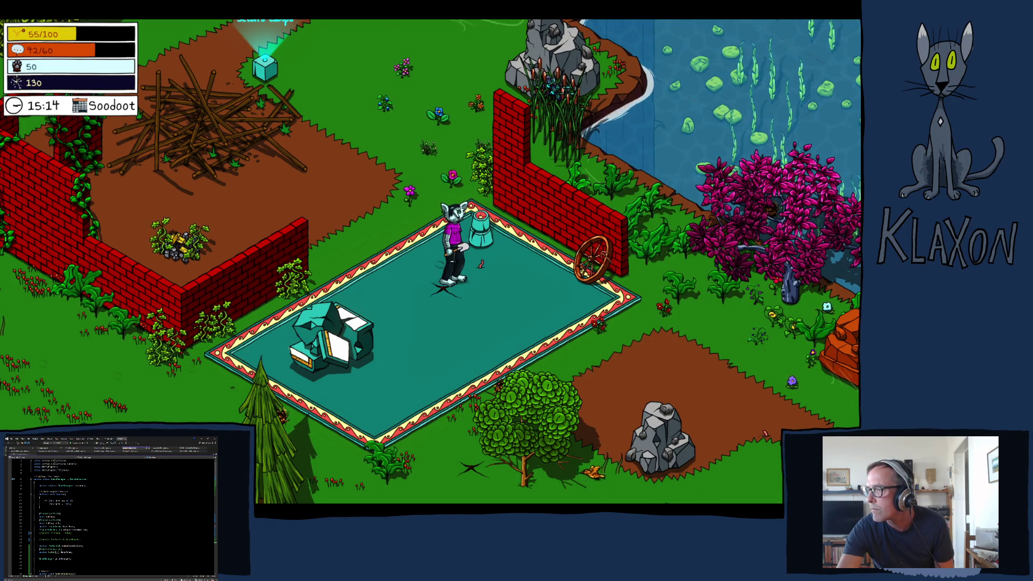
click(435, 288)
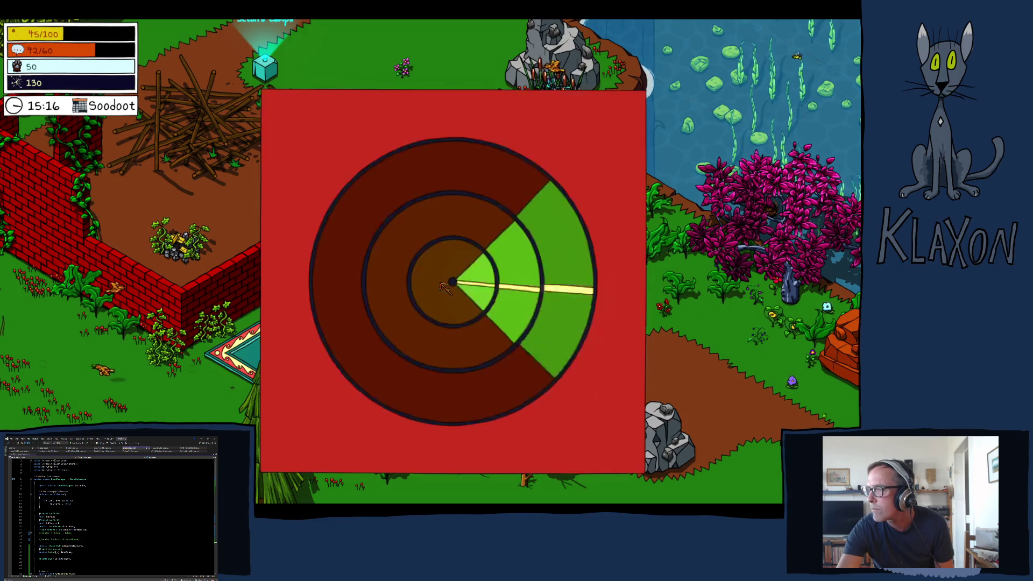
click(437, 288)
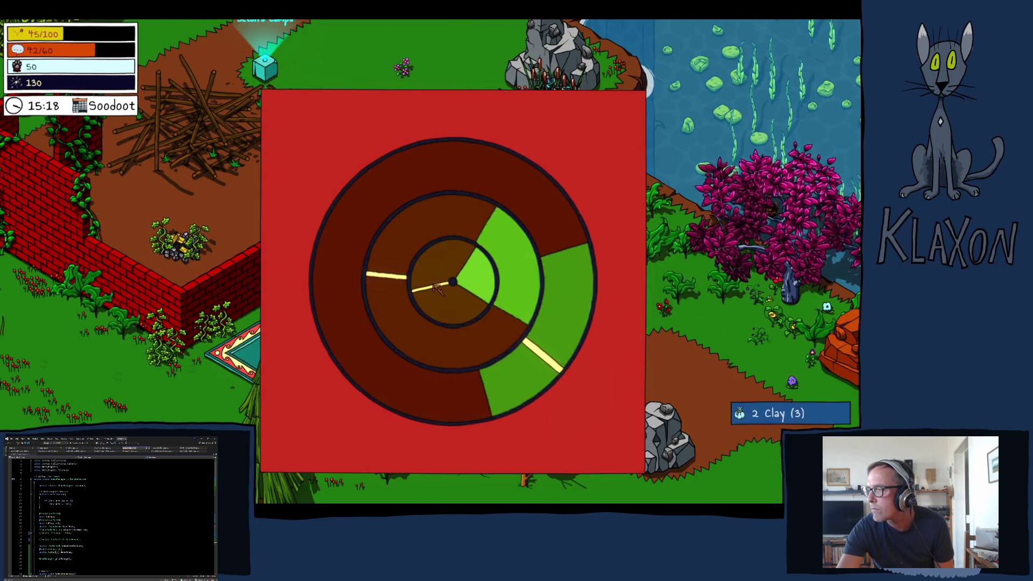
click(439, 288)
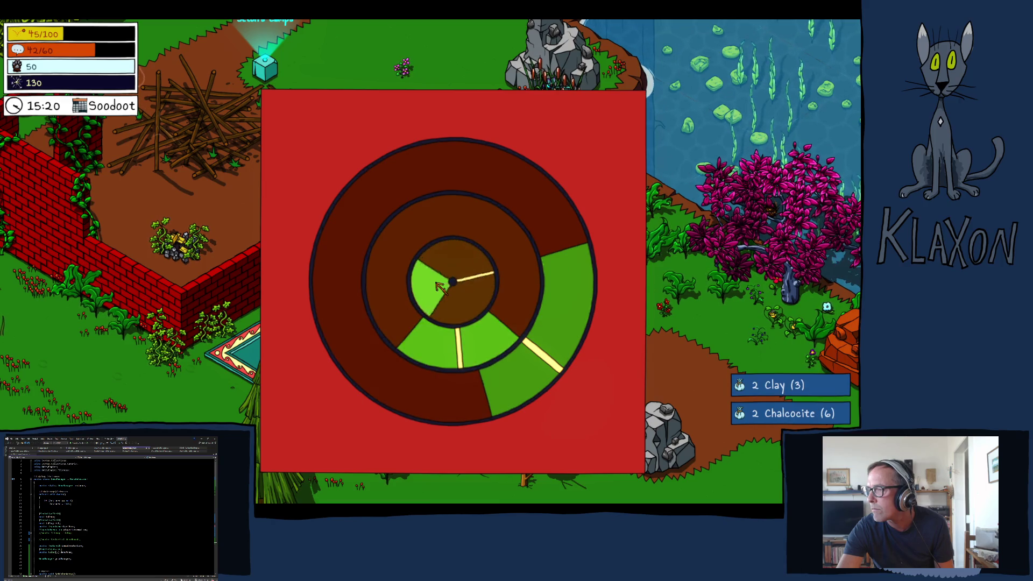
click(439, 289)
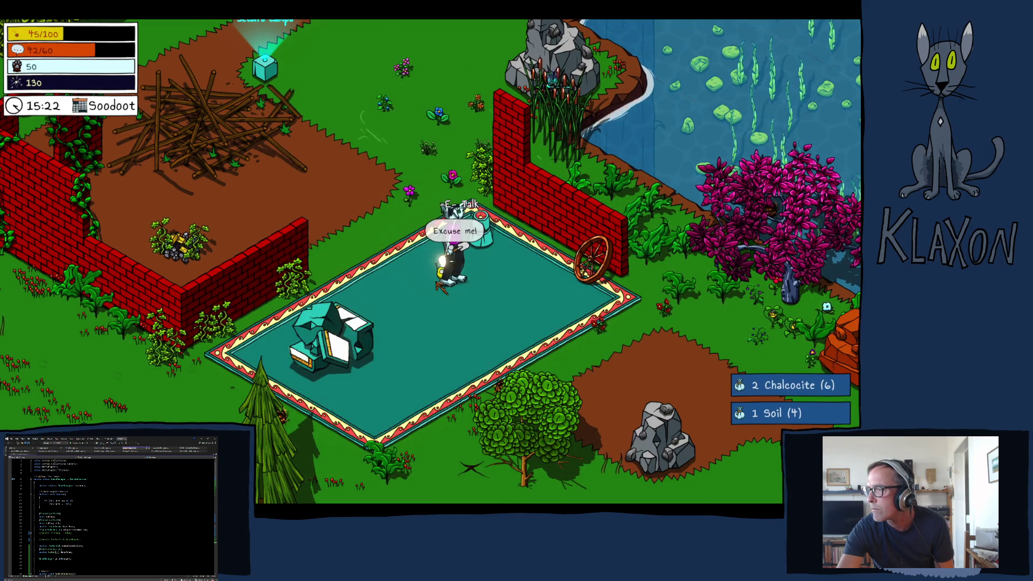
- Accept the Craft a Pickaxe quest from the visitor, then gather beside the tree
key(e)
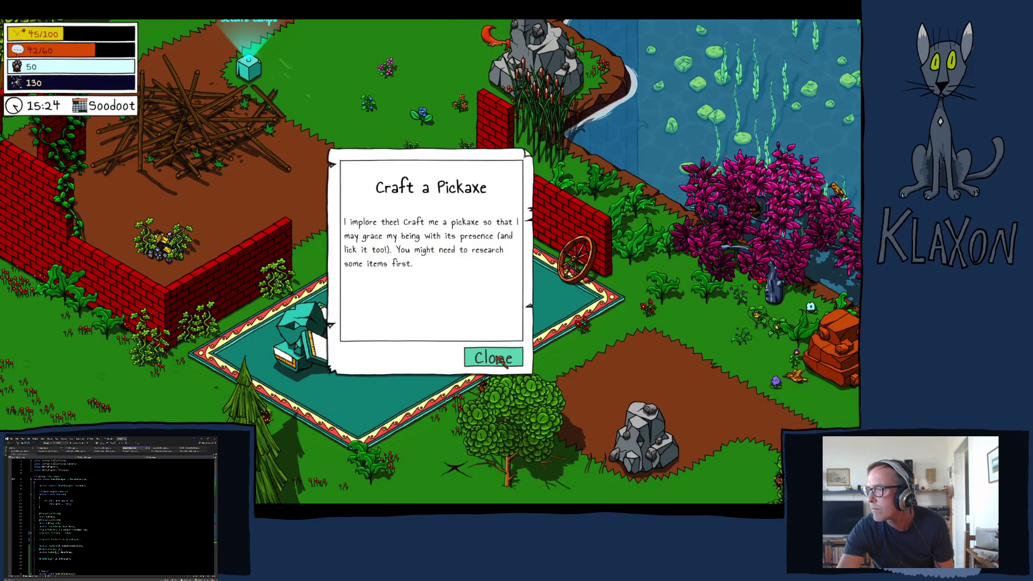
click(493, 358)
key(s)
key(s)
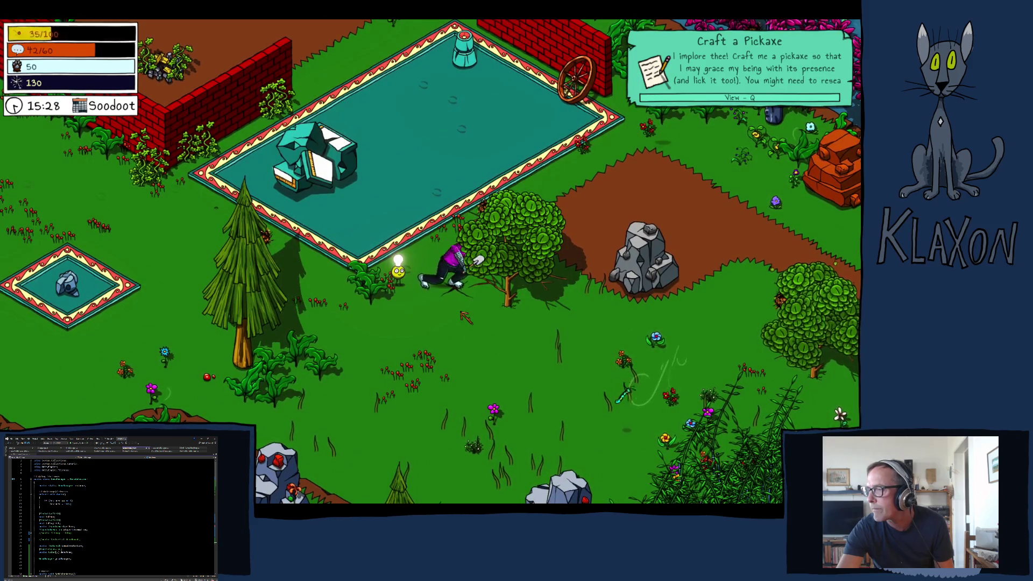
key(e)
click(467, 313)
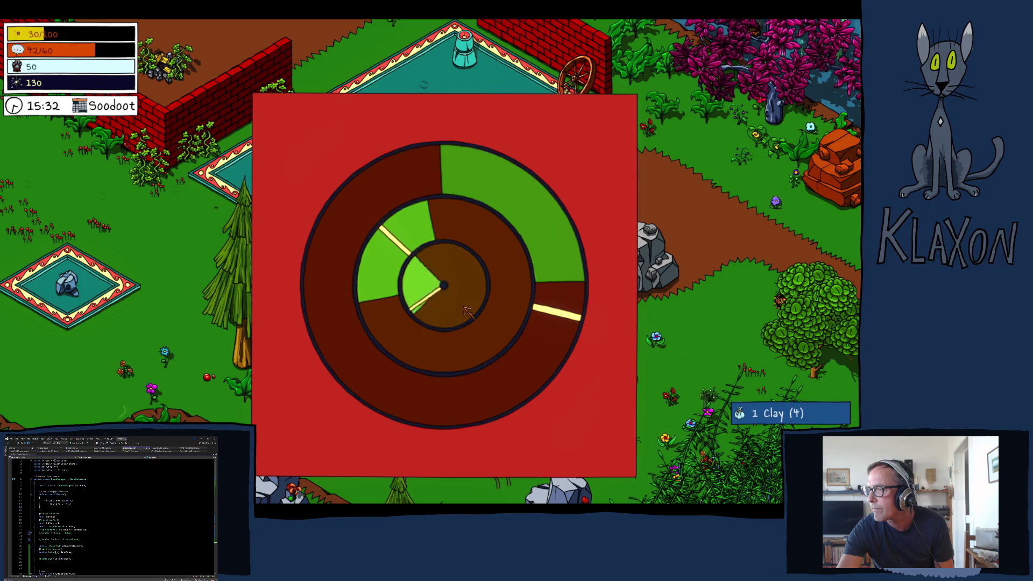
click(467, 313)
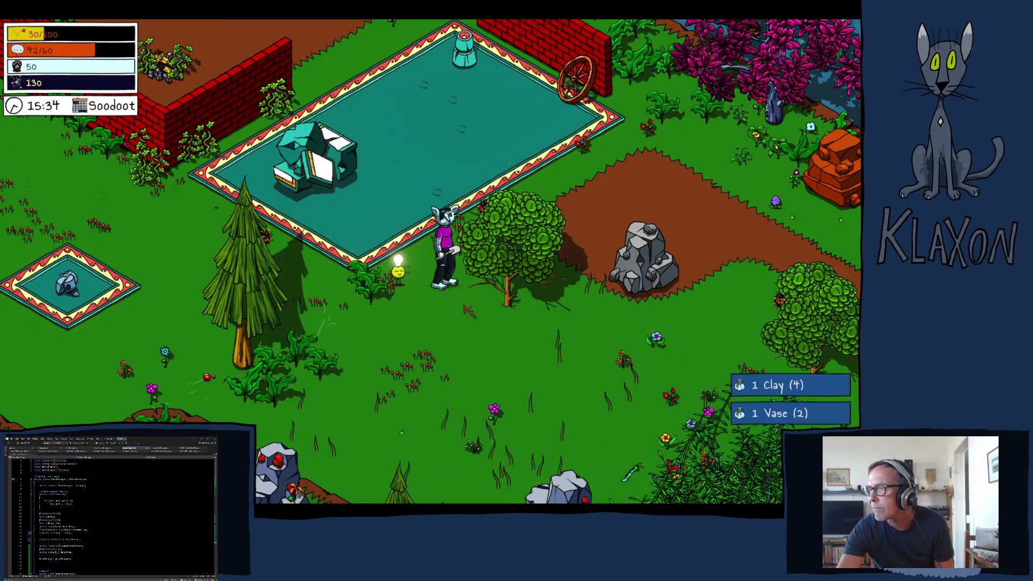
- Walk onto the teal mat and try placing the flower from the inventory into the world
key(w)
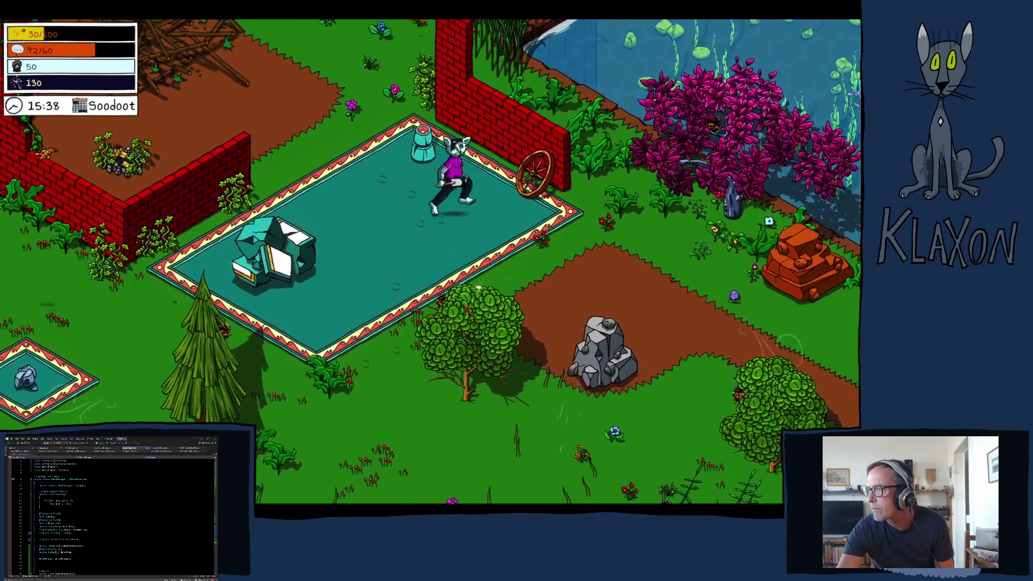
key(Tab)
click(590, 455)
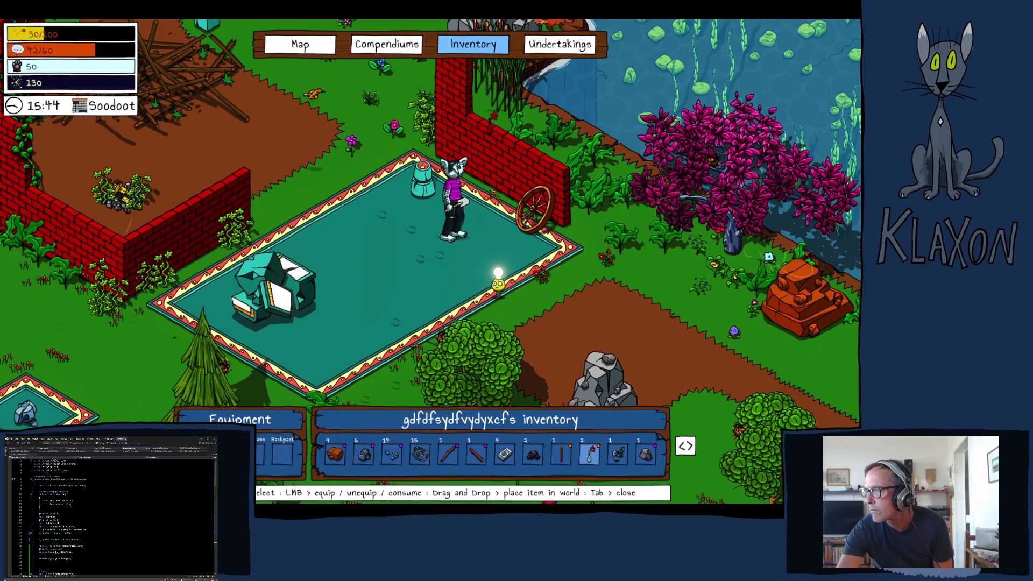
click(753, 430)
key(Tab)
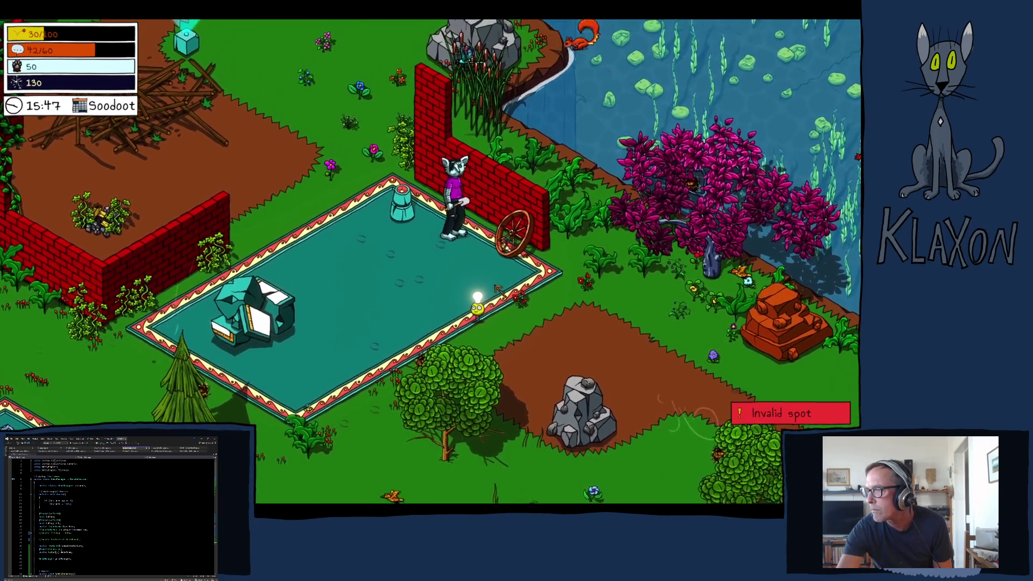
- Place flowers beside the brick wall and at the wheel's base
key(Tab)
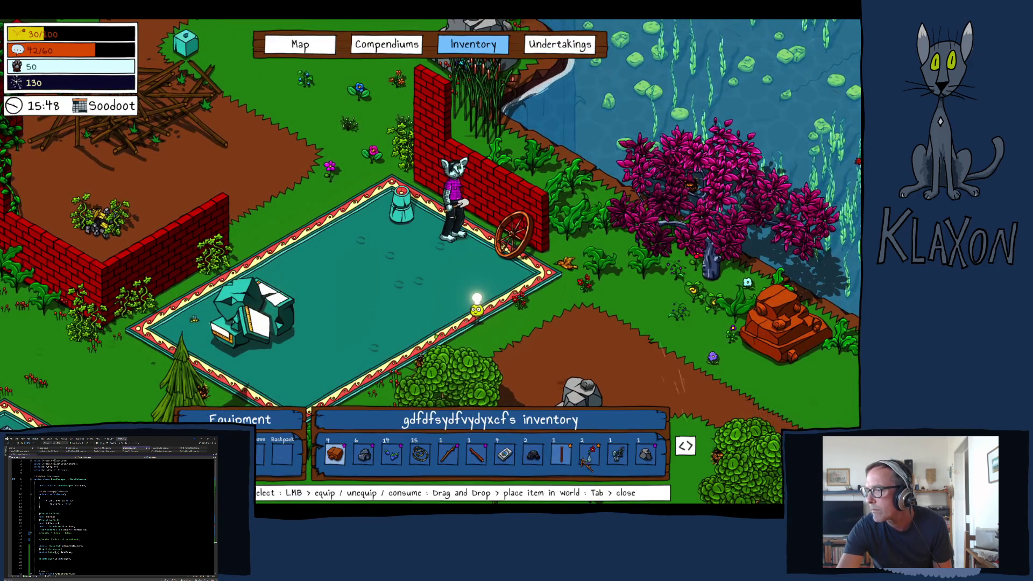
click(590, 457)
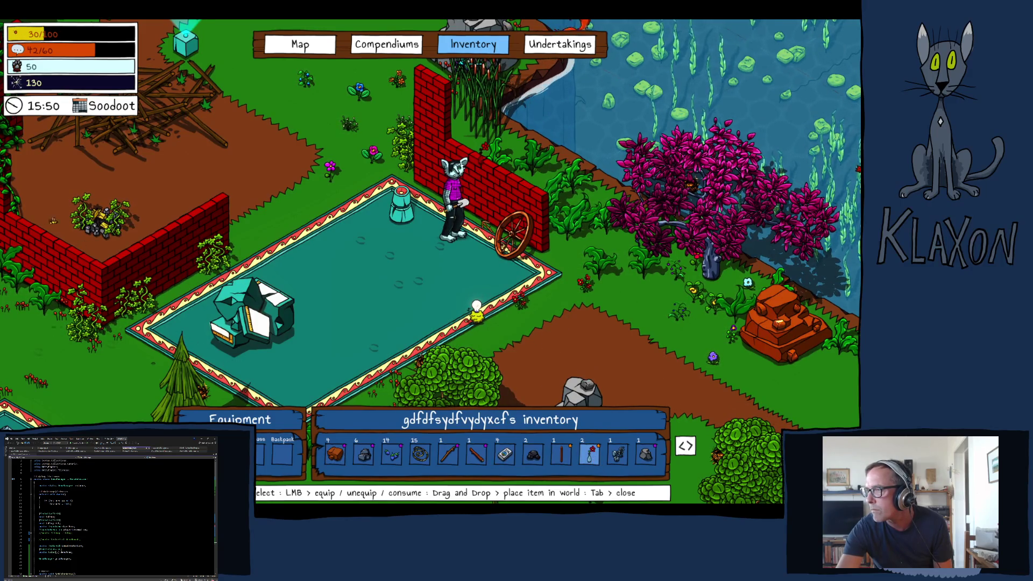
mouse_move(475, 255)
mouse_down()
mouse_move(480, 228)
mouse_move(493, 232)
mouse_up()
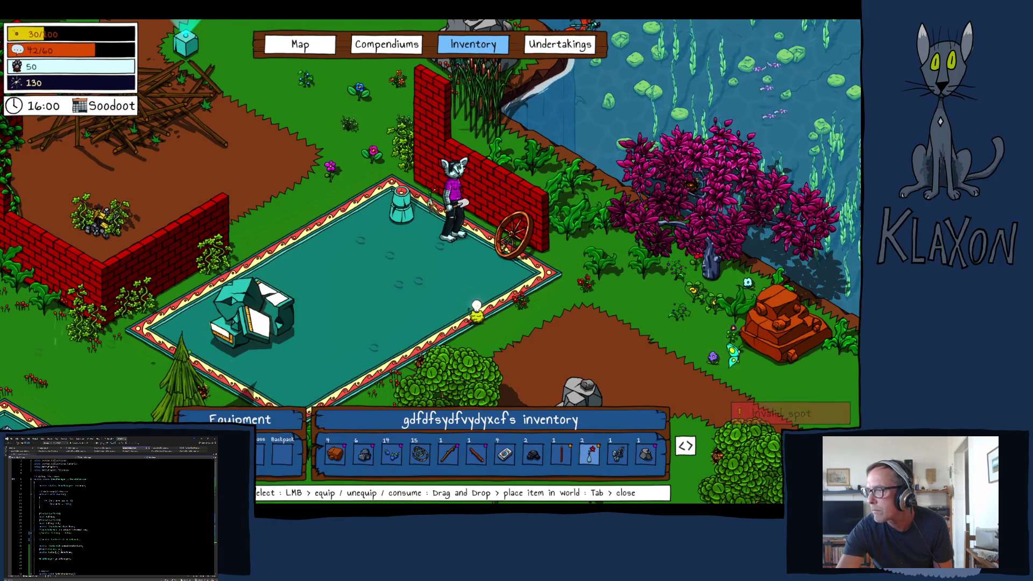
drag(431, 198, 431, 200)
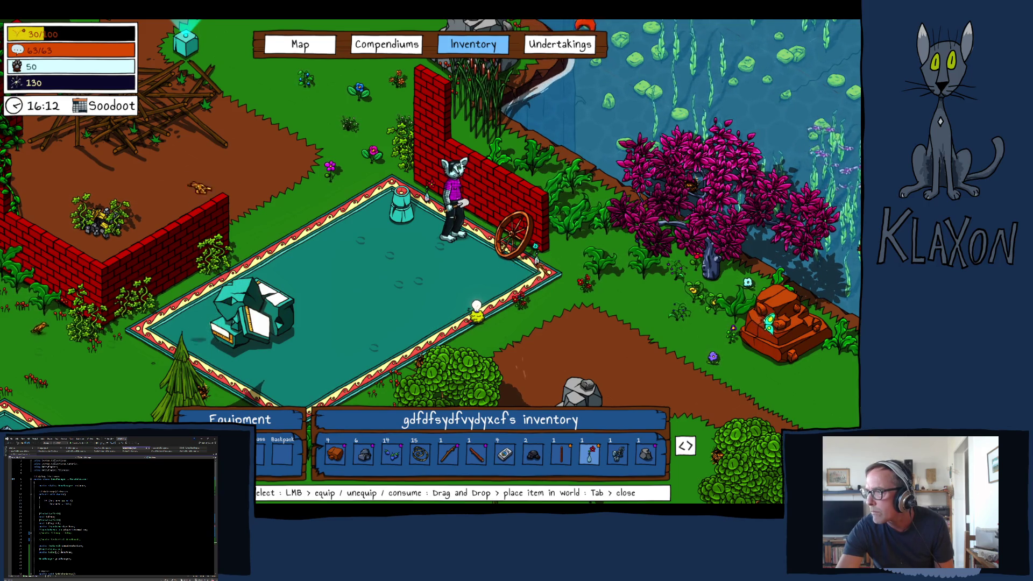
drag(536, 247, 536, 246)
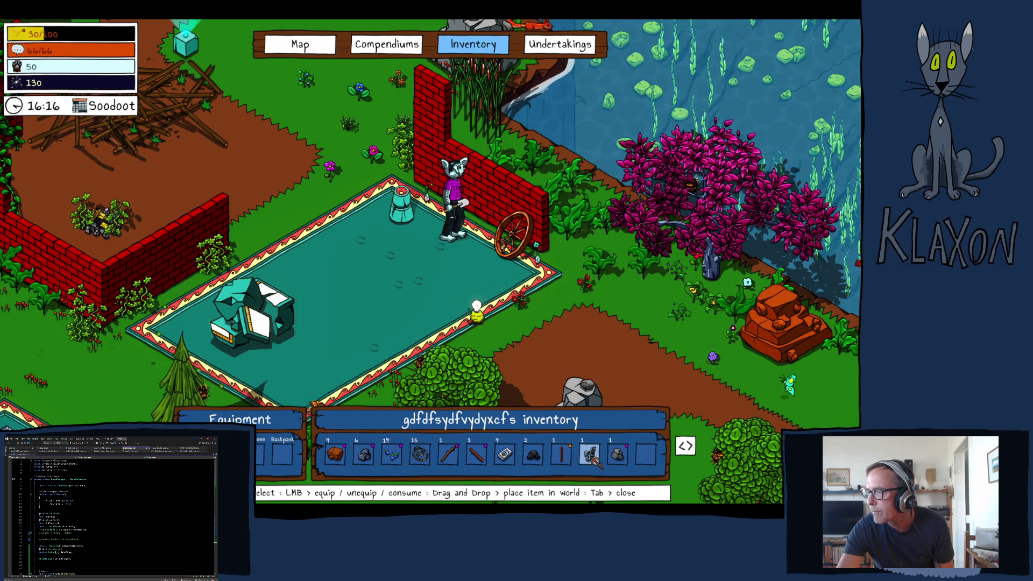
- Drop the gear item onto the teal floor and close the inventory
mouse_move(589, 455)
mouse_down()
mouse_move(457, 299)
mouse_move(462, 260)
mouse_up()
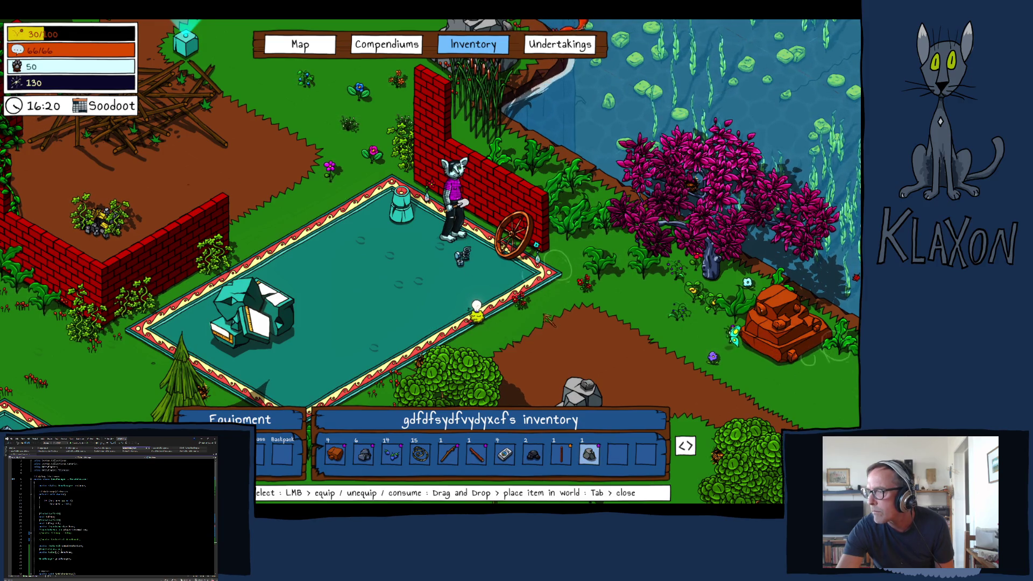
key(Tab)
key(a)
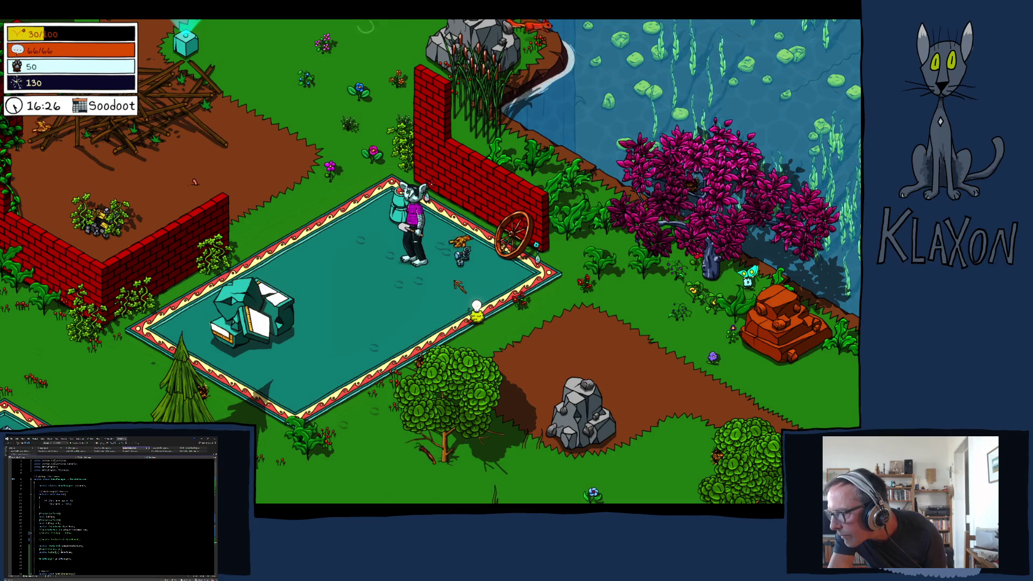
- Pick up the doodad pile, walk back to the research station and pause the game
key(d)
key(e)
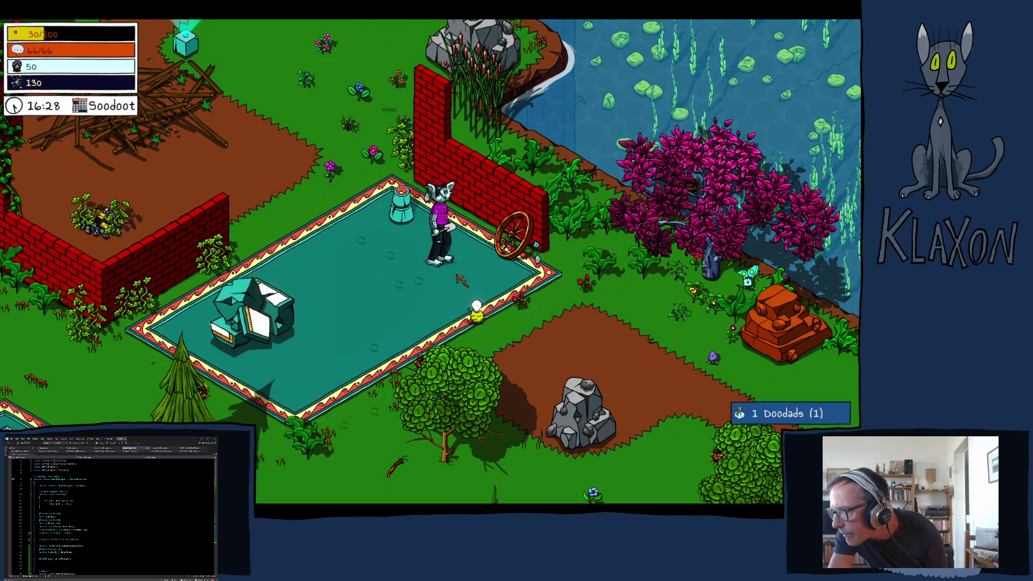
key(a)
key(w)
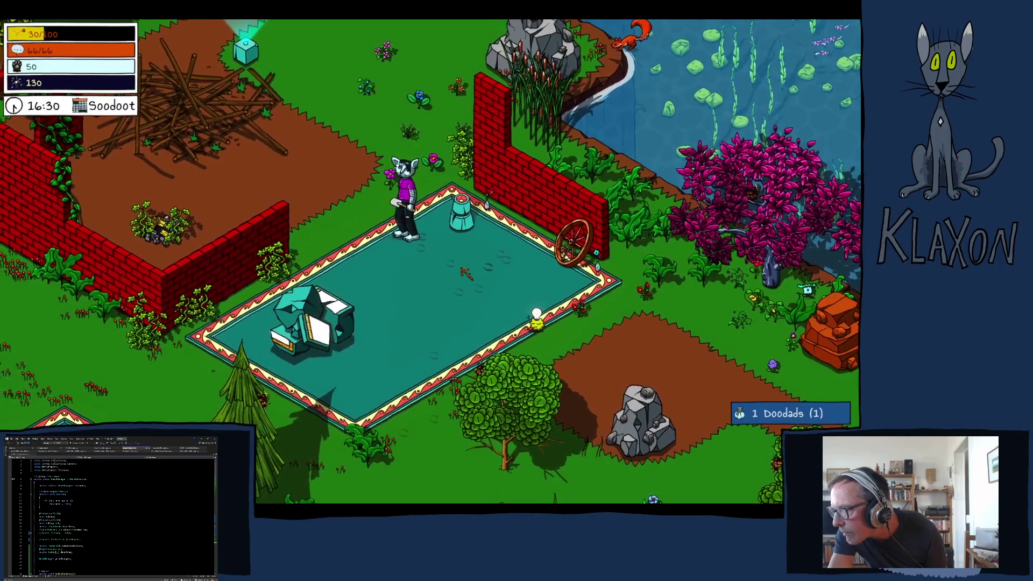
key(w)
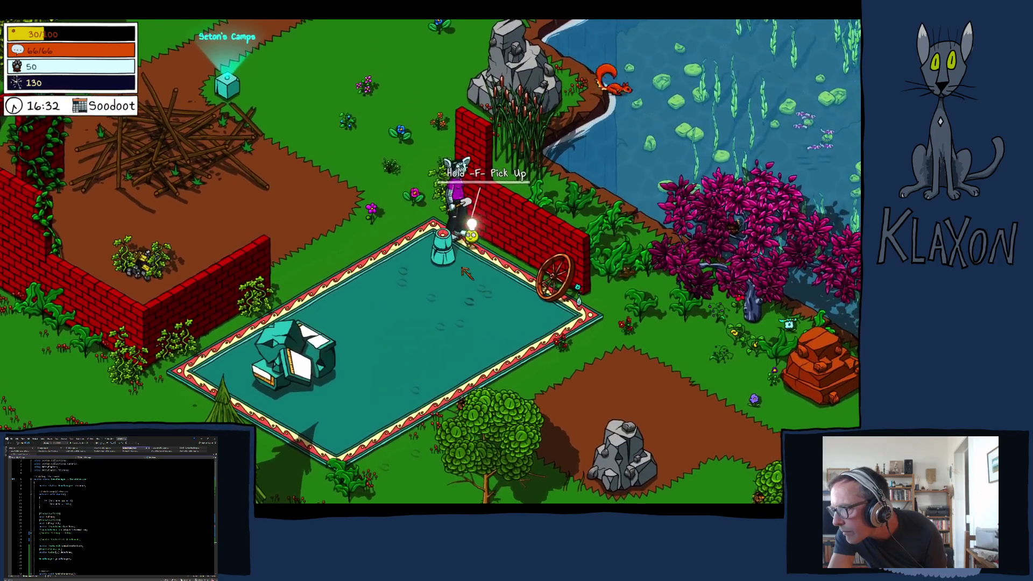
key(d)
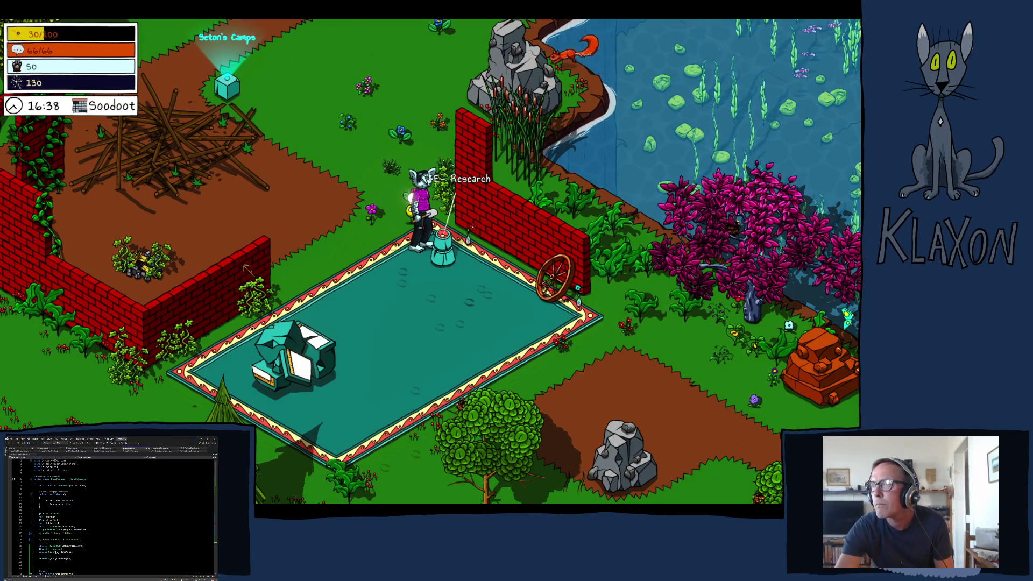
key(Escape)
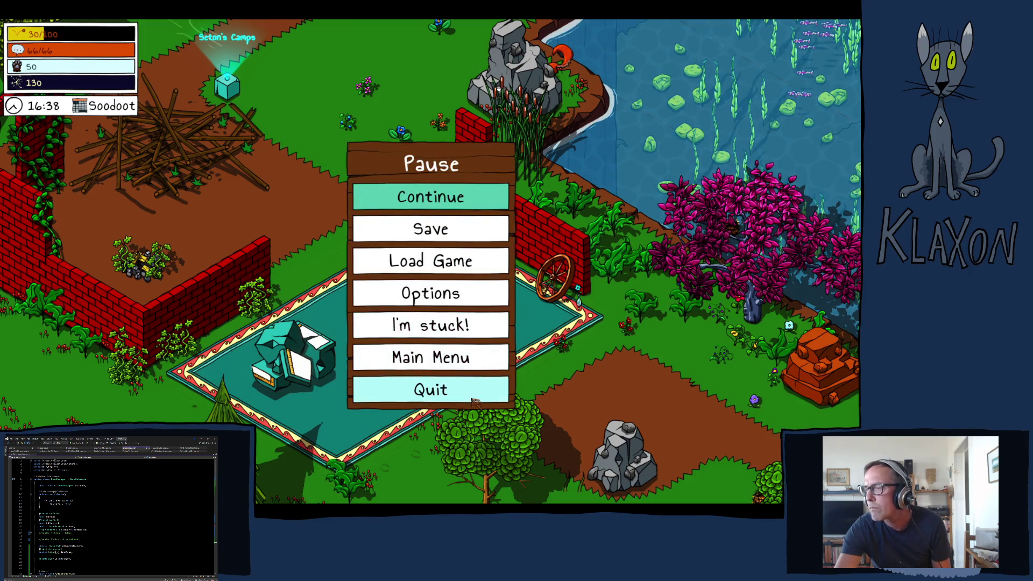
- Choose Quit in the Pause menu and confirm the 'Have you saved recently?' prompt
click(429, 394)
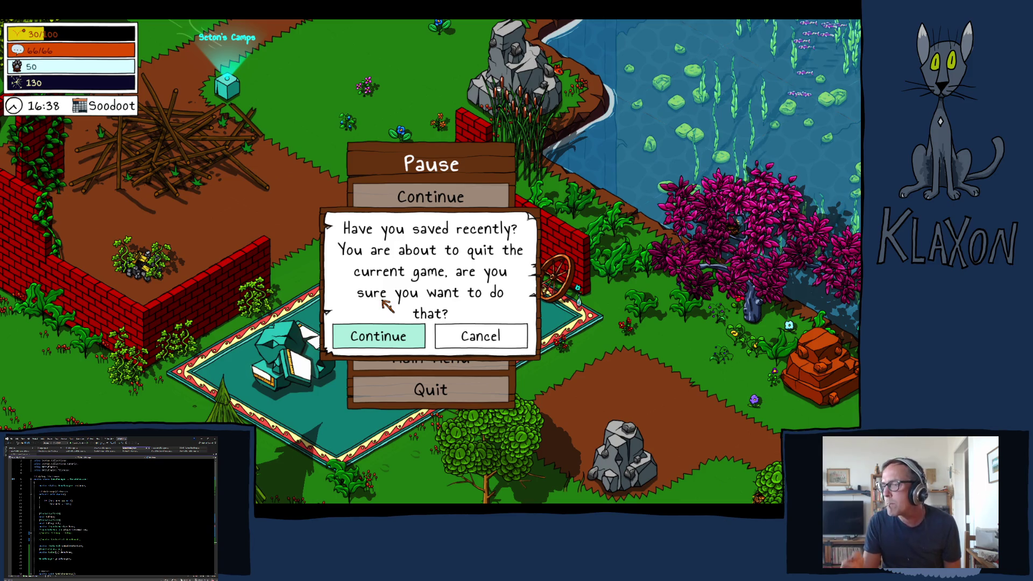
key(Return)
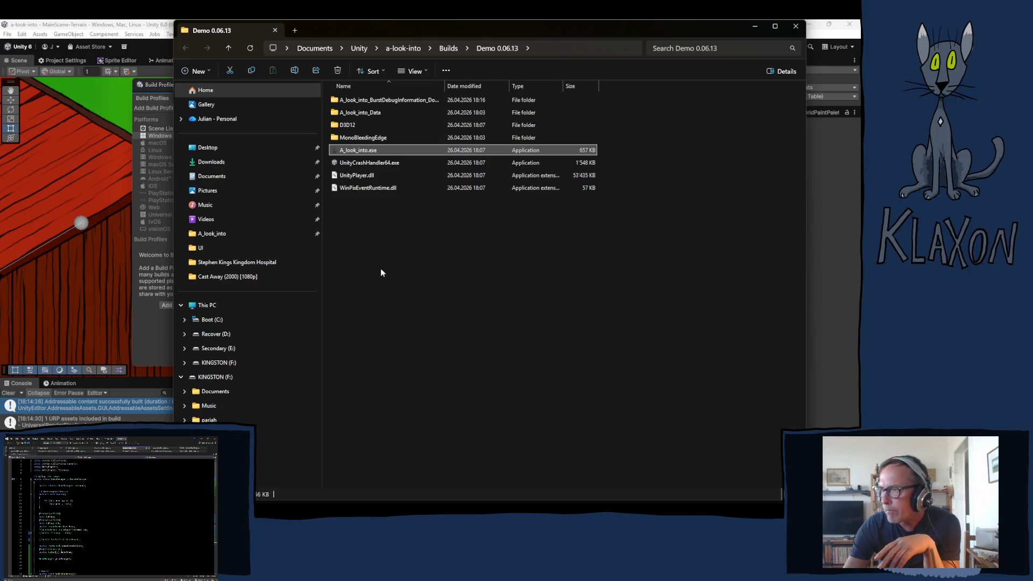
- Select the A_look_into_Data folder, then switch back to Unity's Build Profiles window
click(362, 112)
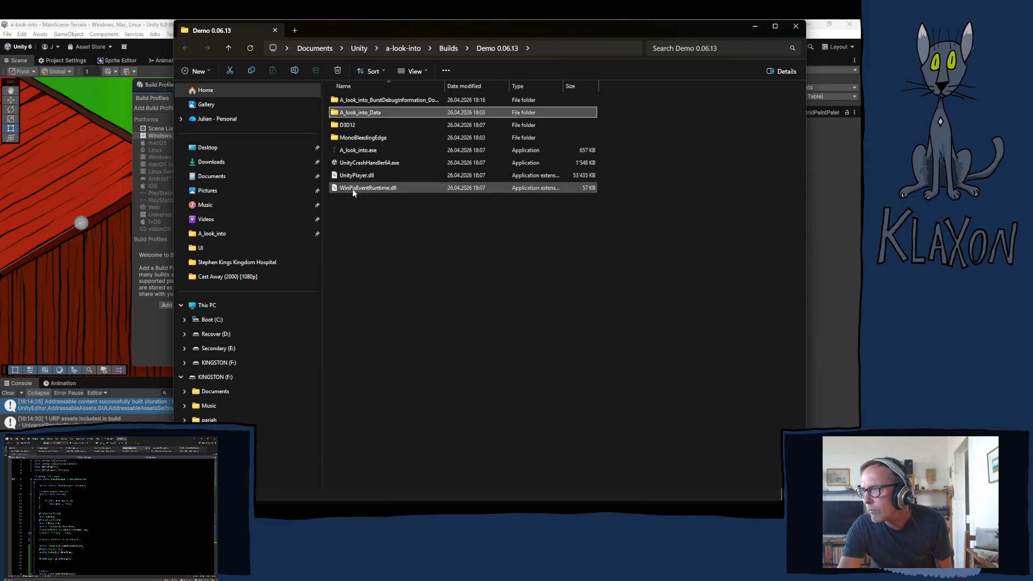
click(154, 339)
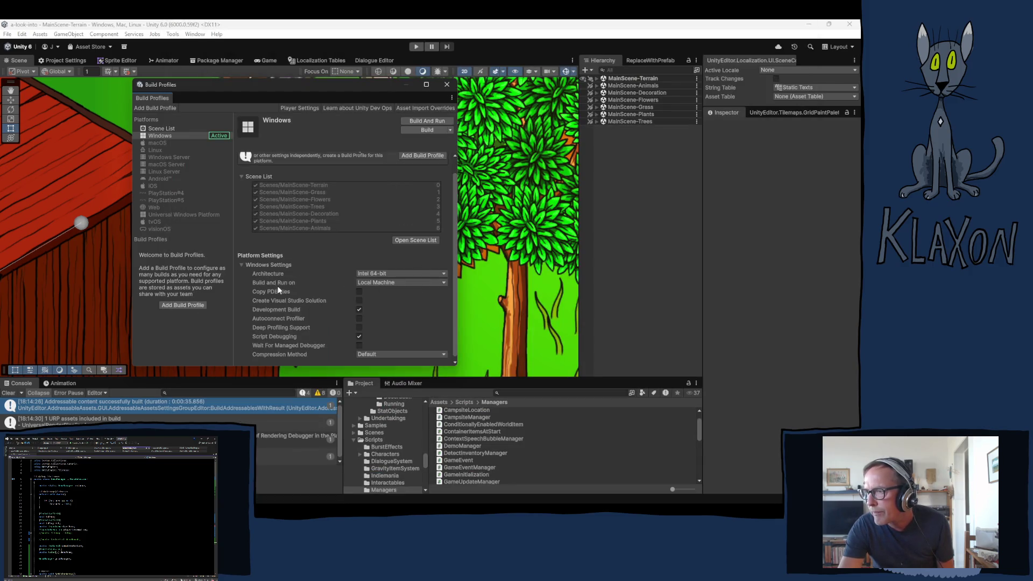
- Disable Development Build and build the Windows player into the Demo 0.06.13 folder
click(359, 317)
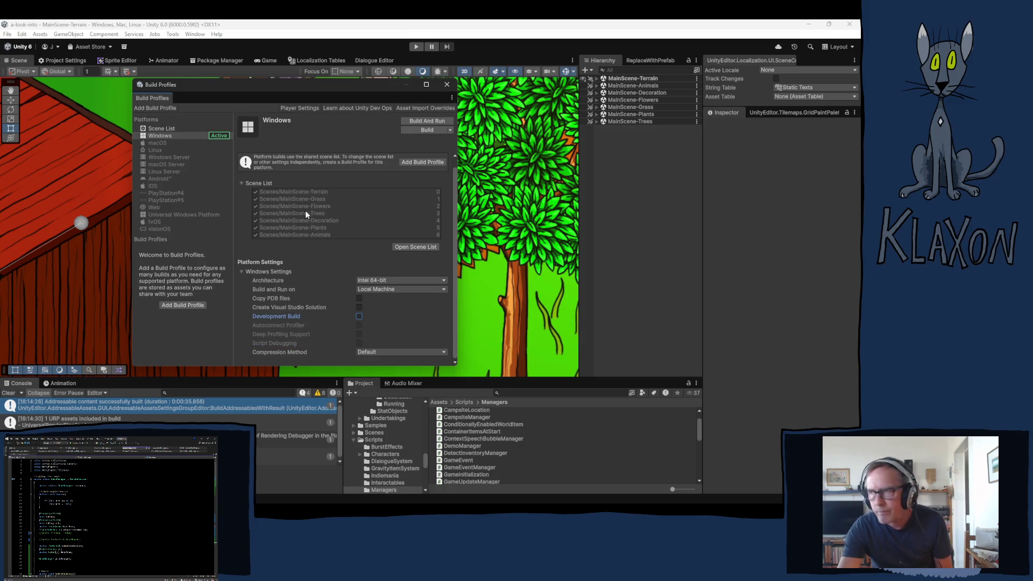
click(414, 130)
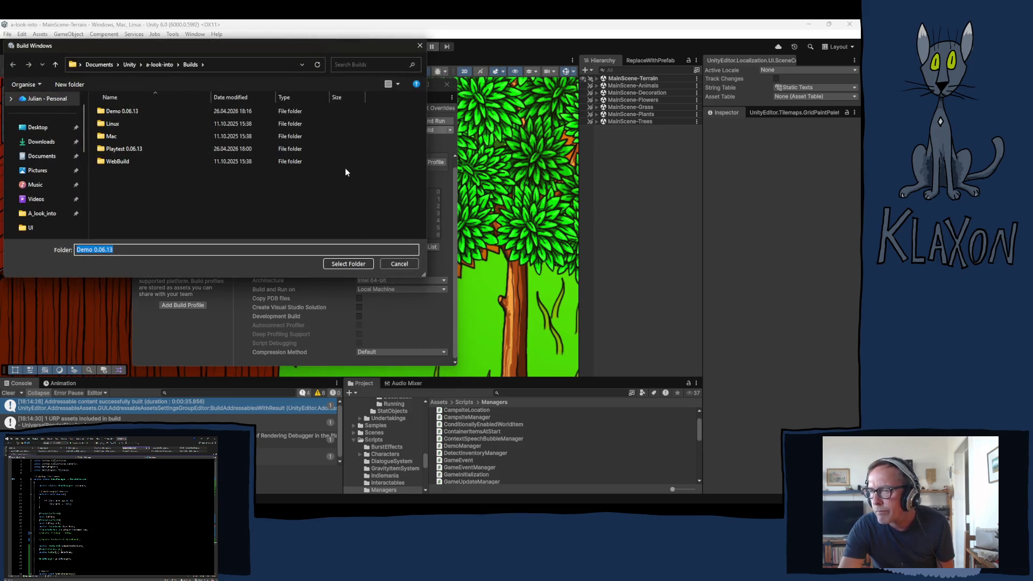
click(115, 112)
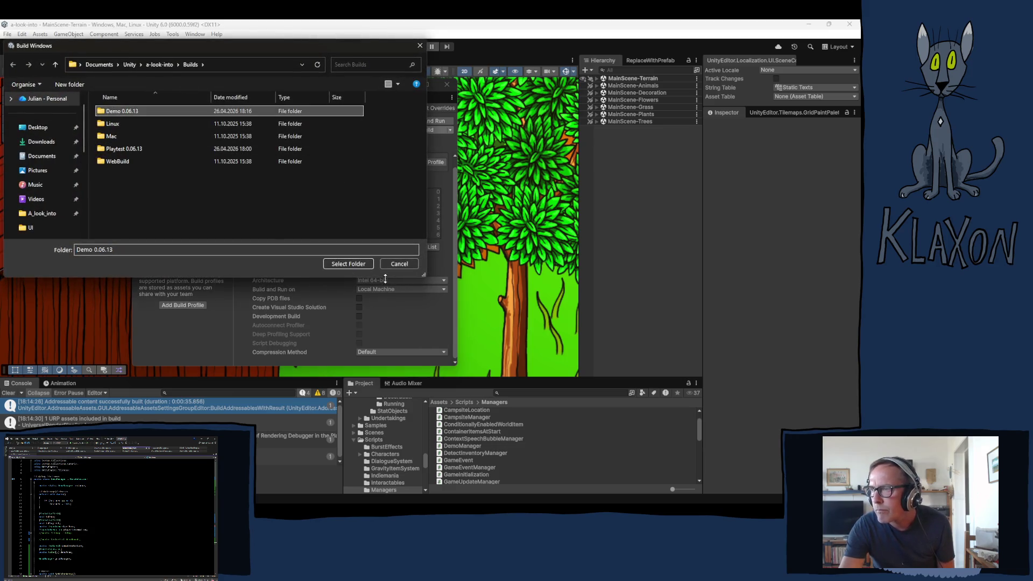
click(360, 265)
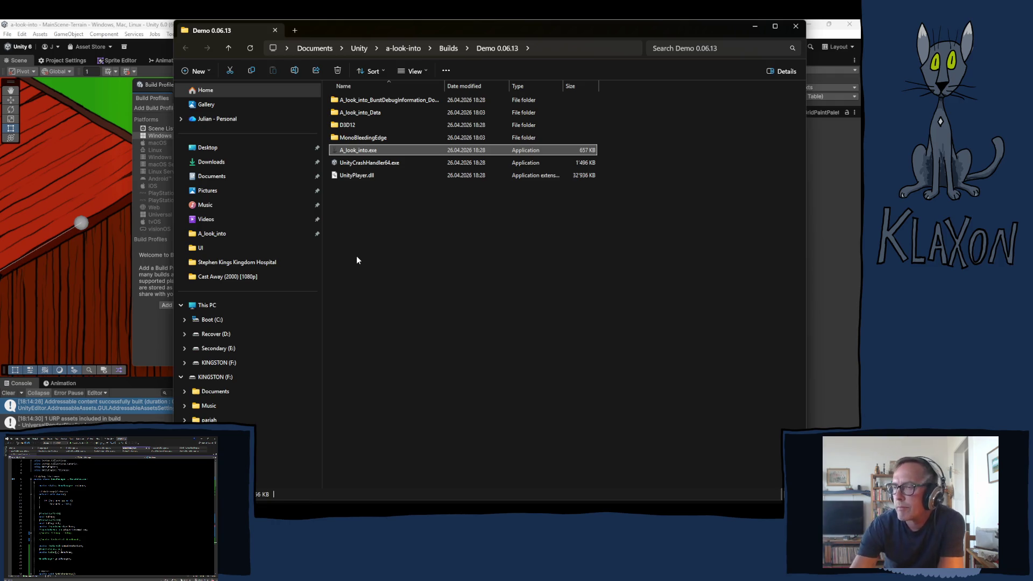
- Check the build progress window from the taskbar, then return to the Unity editor
mouse_move(354, 501)
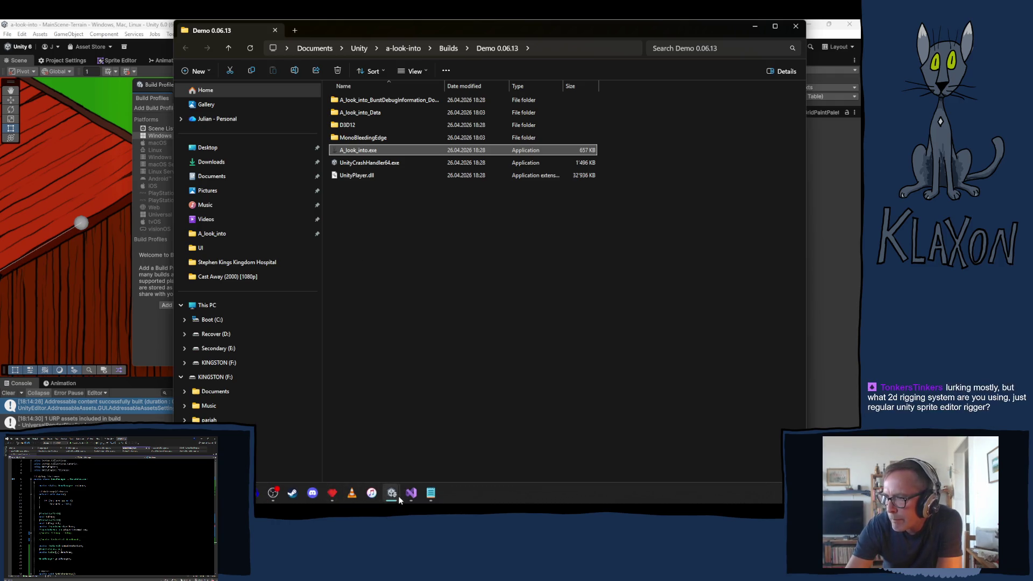
mouse_move(399, 499)
click(402, 449)
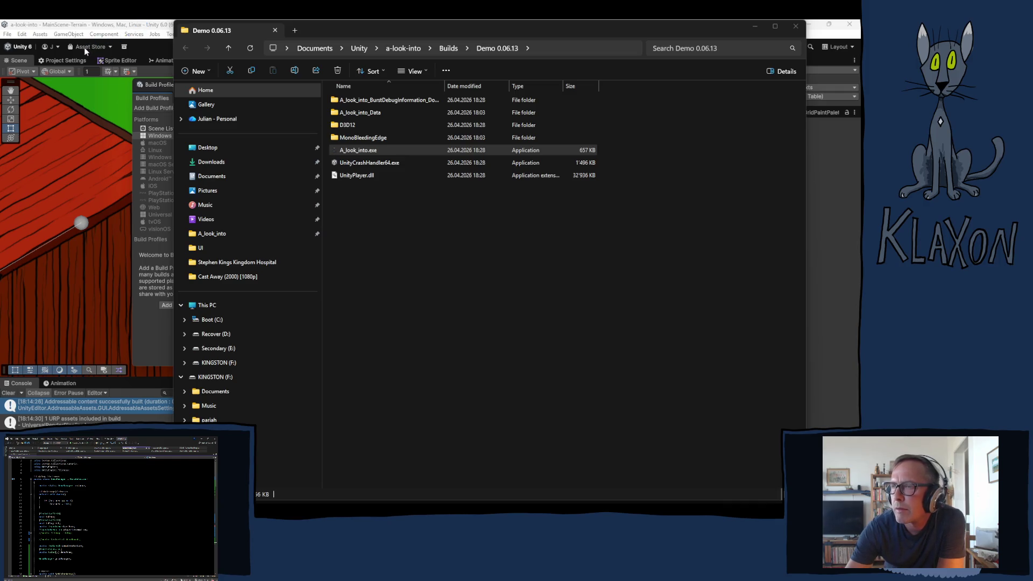
click(317, 160)
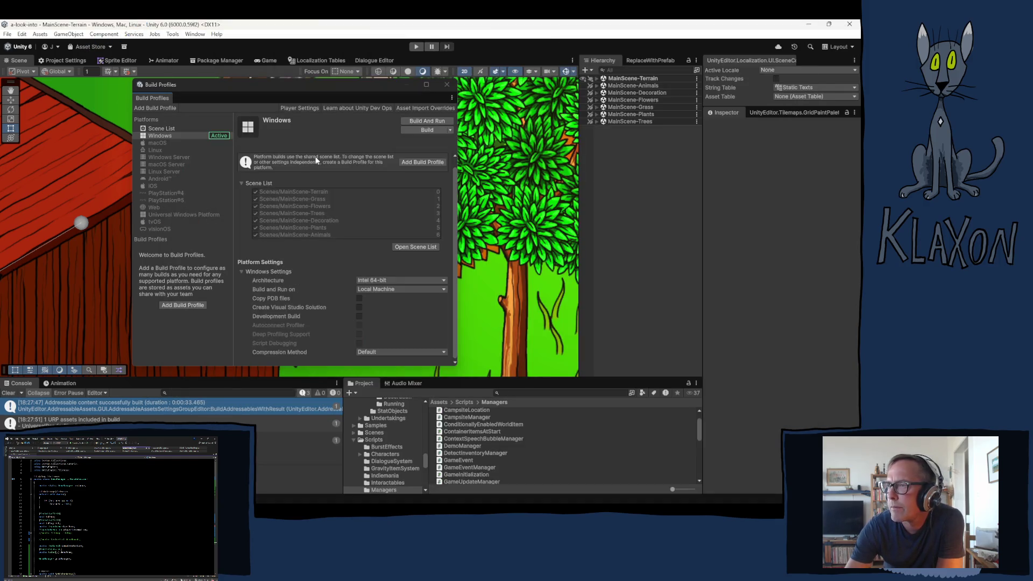
- Close Build Profiles and compare the 2D Animation and 2D PSD Importer package details
click(447, 85)
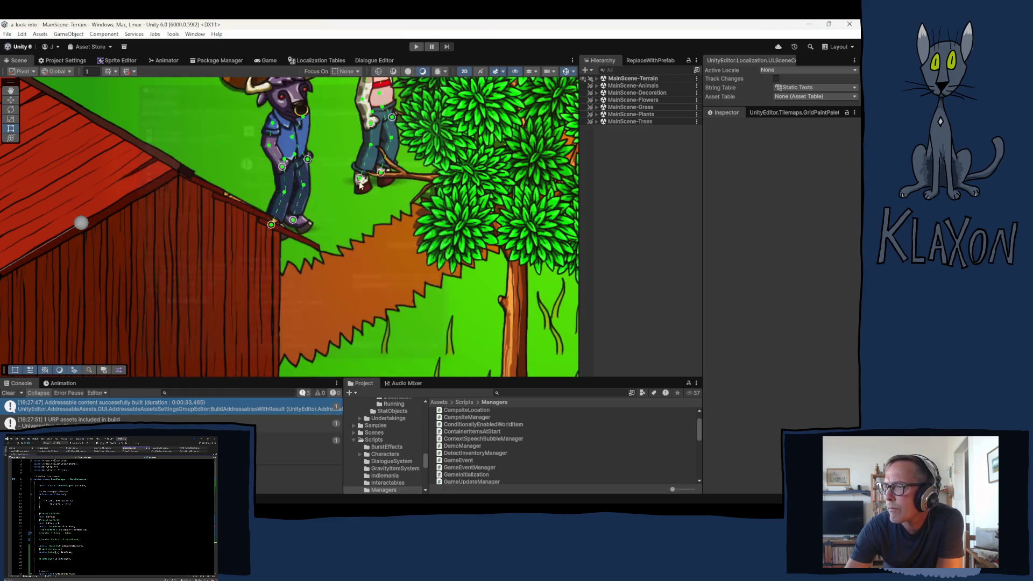
mouse_move(396, 498)
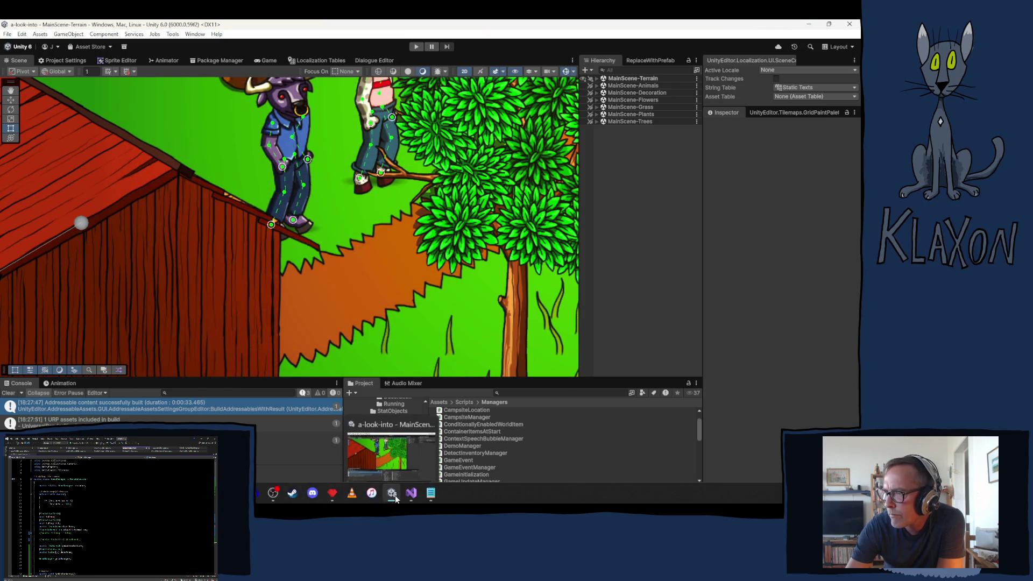
click(221, 59)
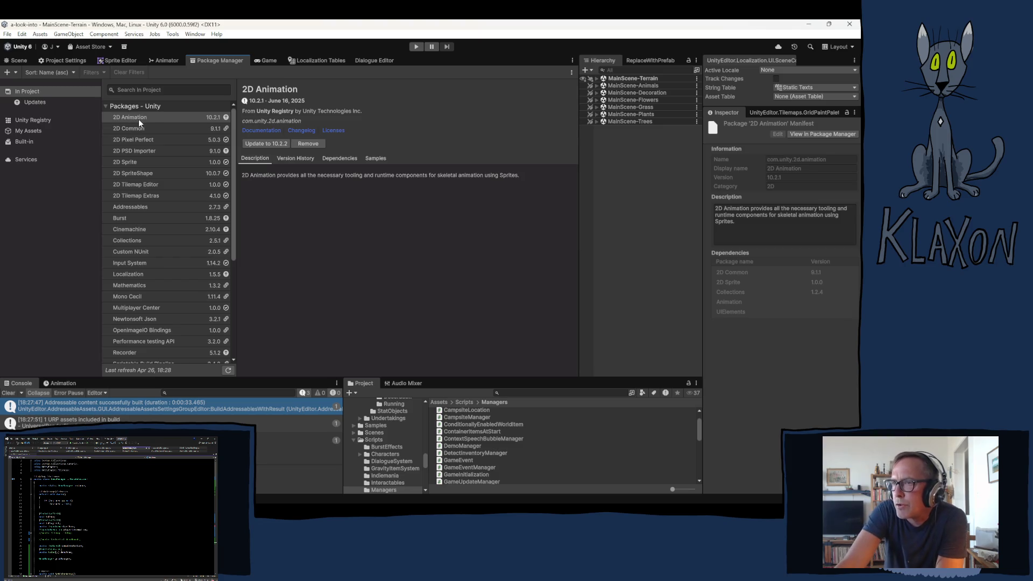
click(139, 150)
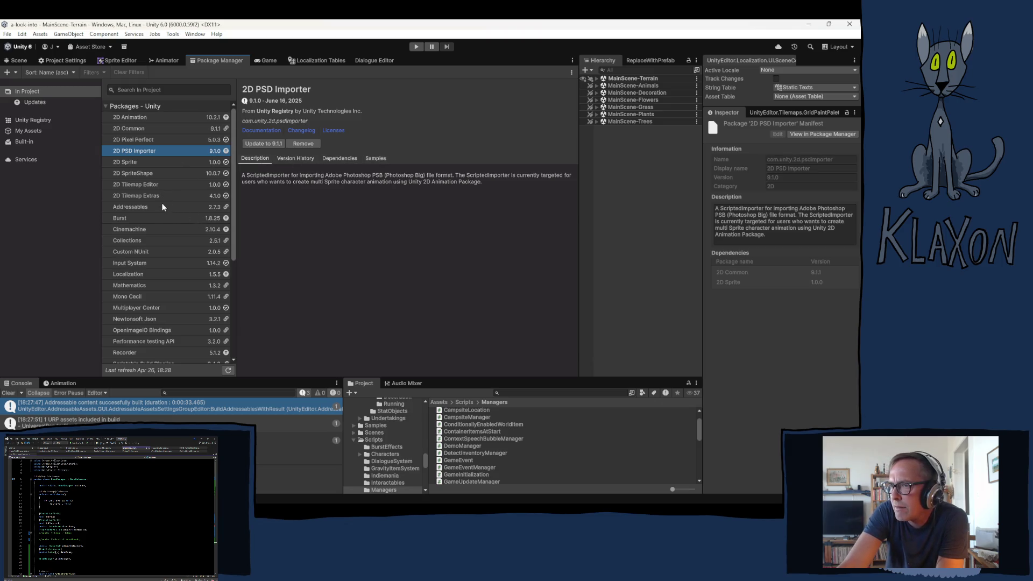
click(132, 117)
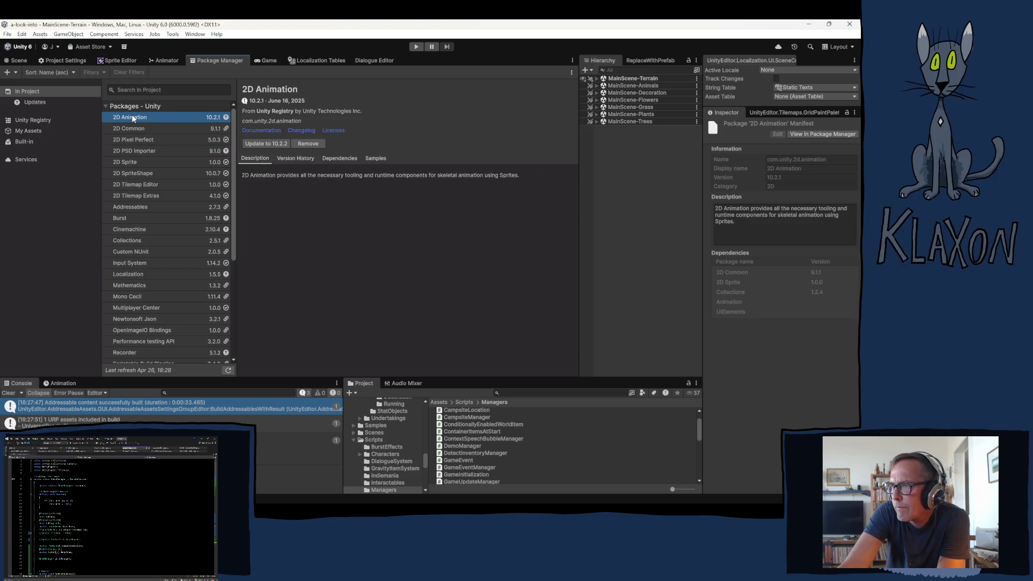
click(138, 150)
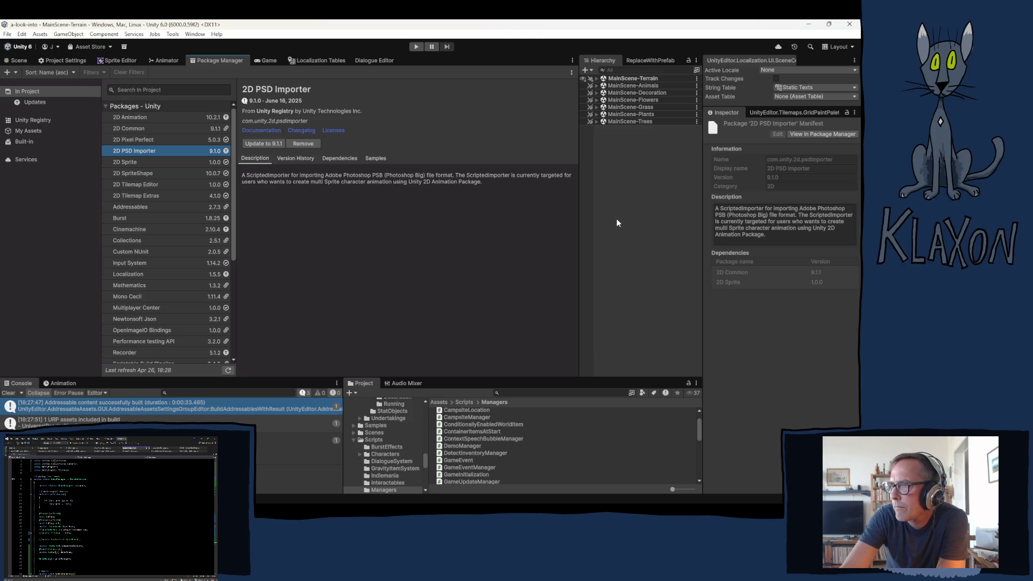
right_click(617, 222)
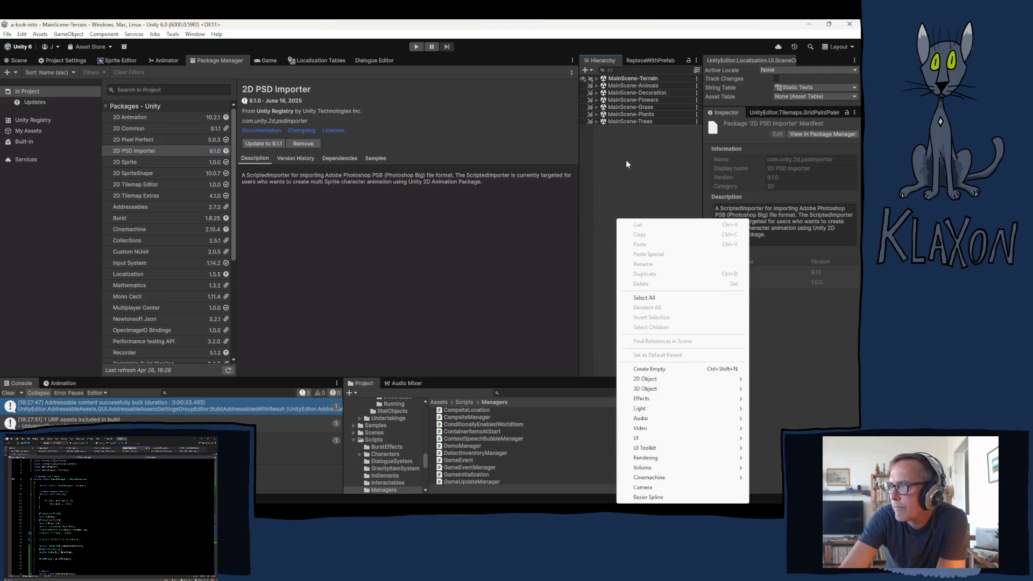
click(604, 198)
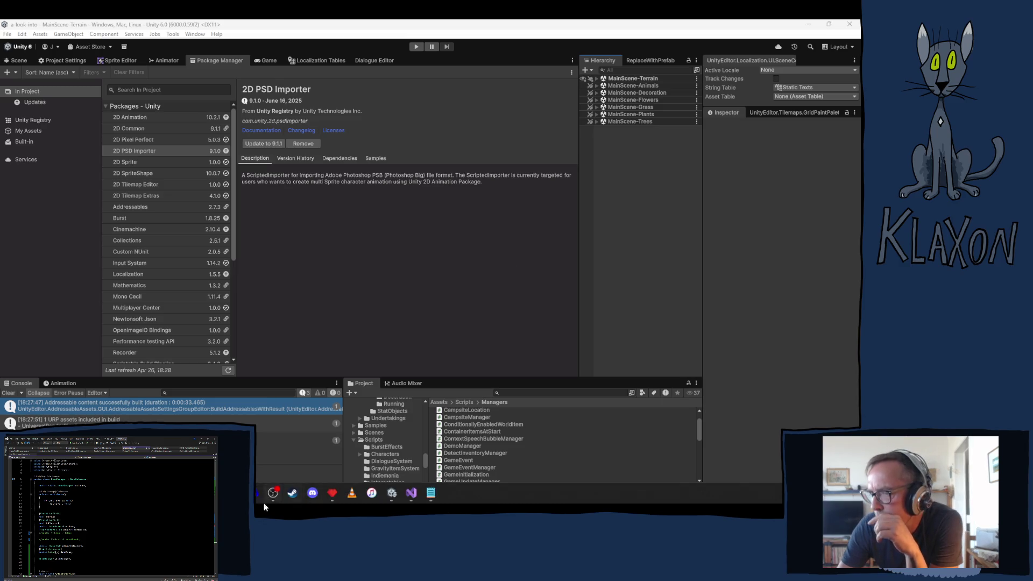
- Select A_look_into_Data through UnityPlayer.dll and compress them into A_look_into.zip
mouse_move(134, 493)
click(169, 415)
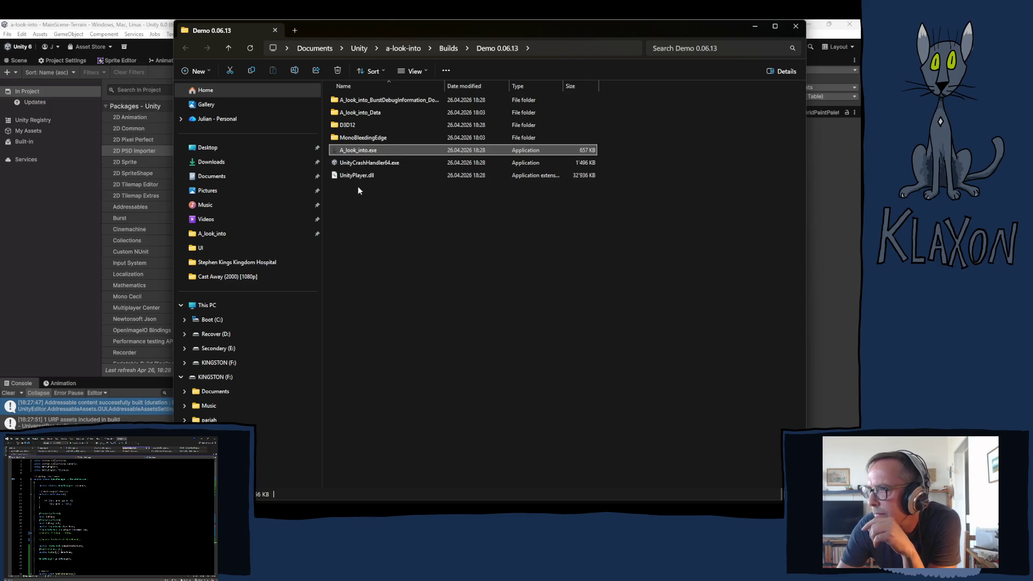
click(357, 113)
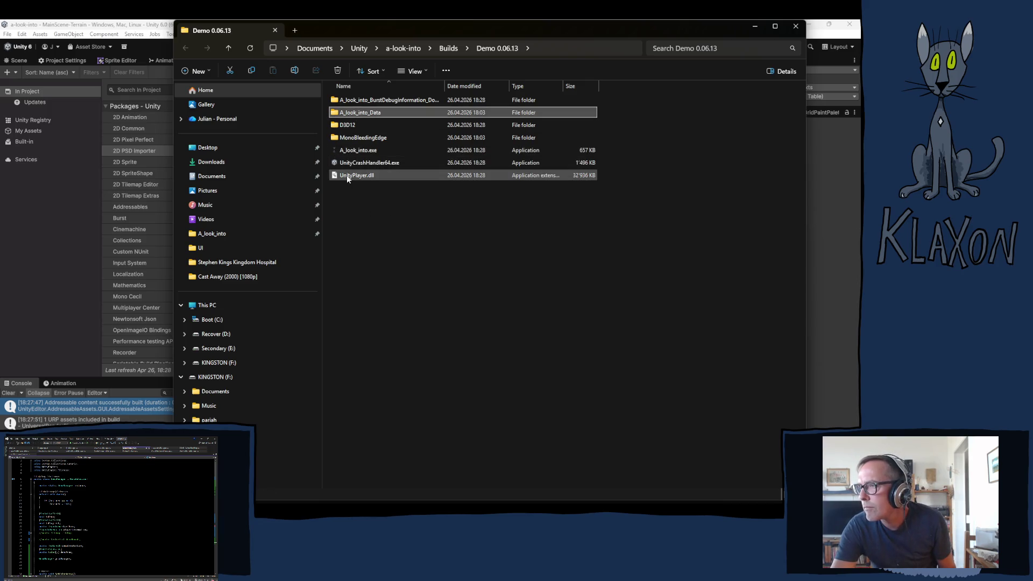
shift+click(346, 176)
right_click(349, 155)
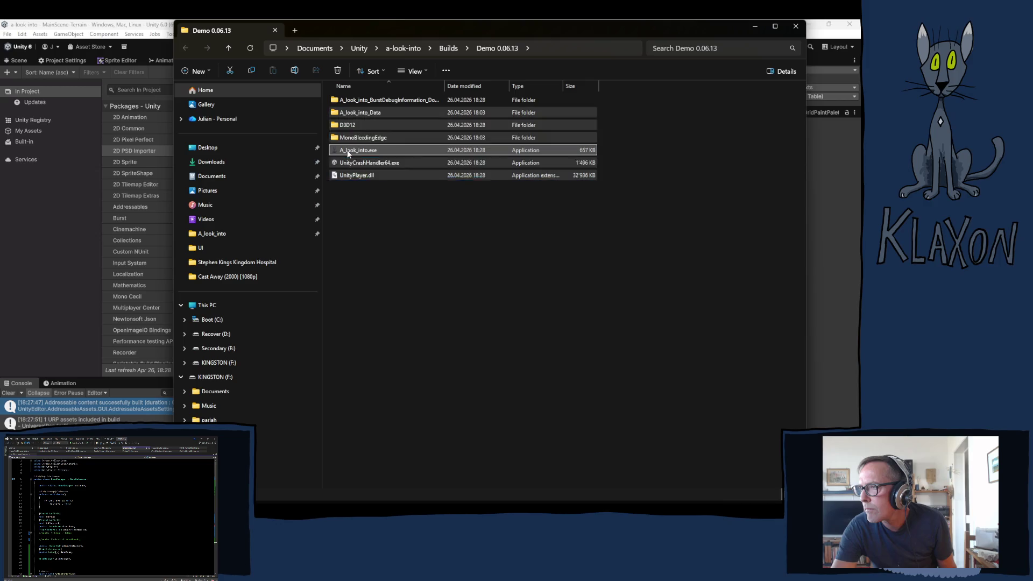
mouse_move(401, 202)
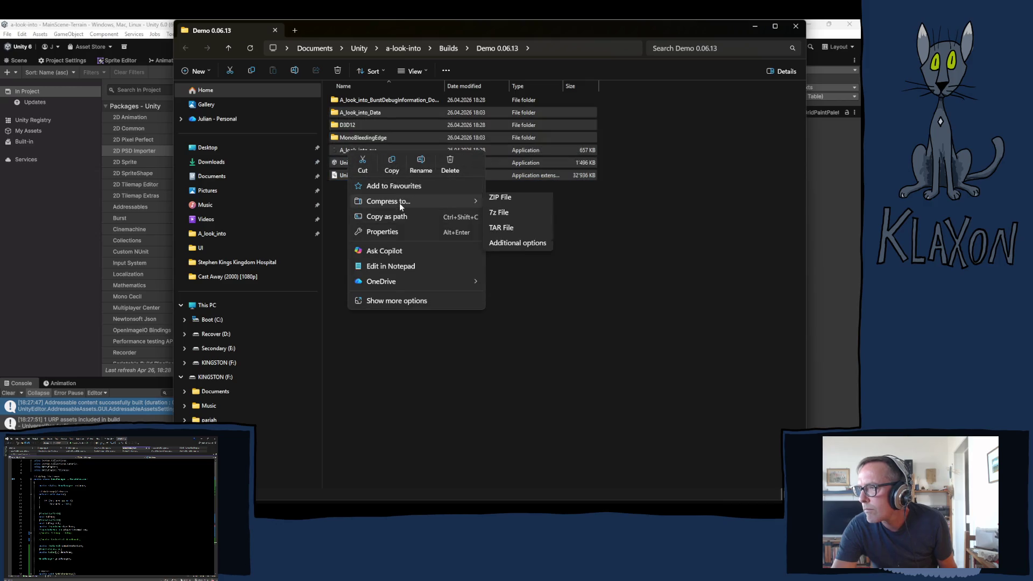
click(498, 201)
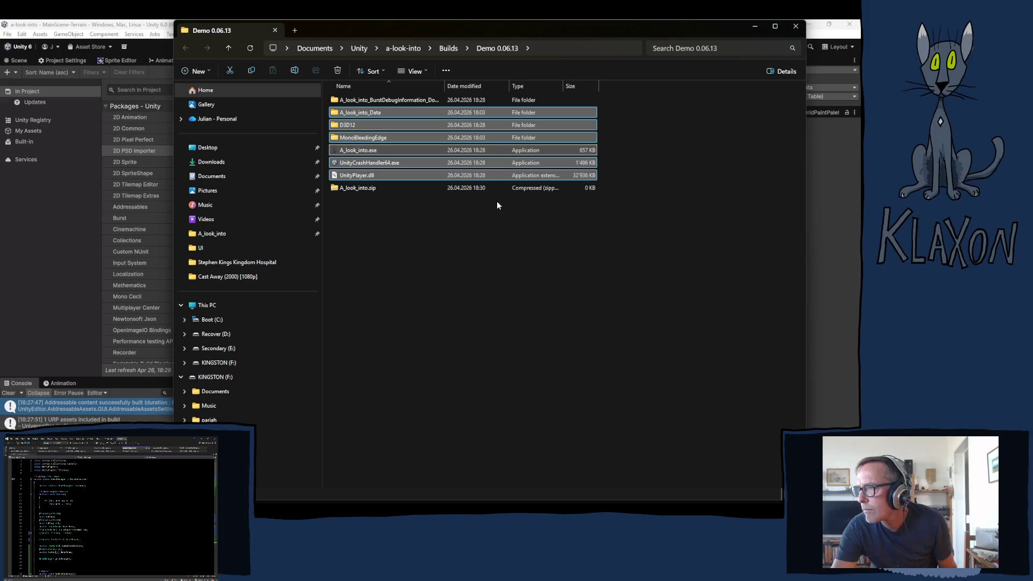